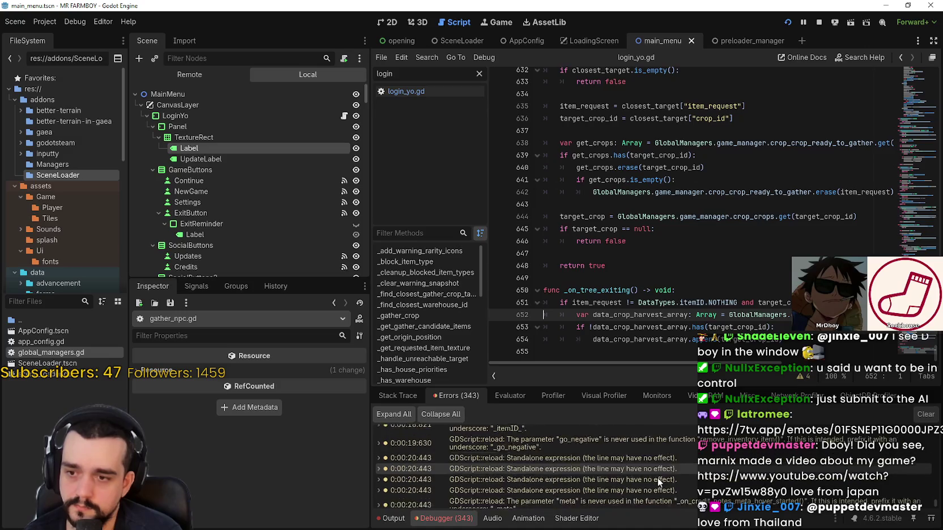
- Place the cursor on line 646 and run the project; MR FARMBOY sticks loading at 0%
click(721, 241)
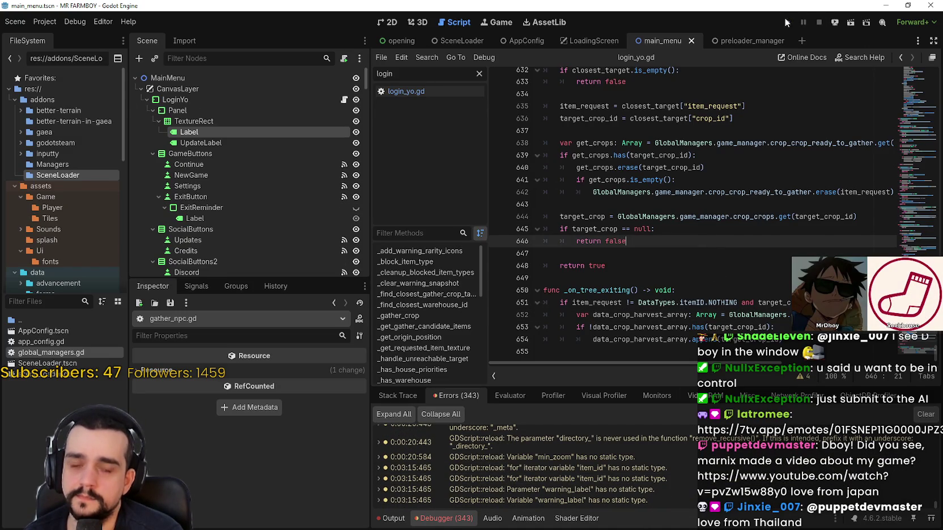
click(785, 21)
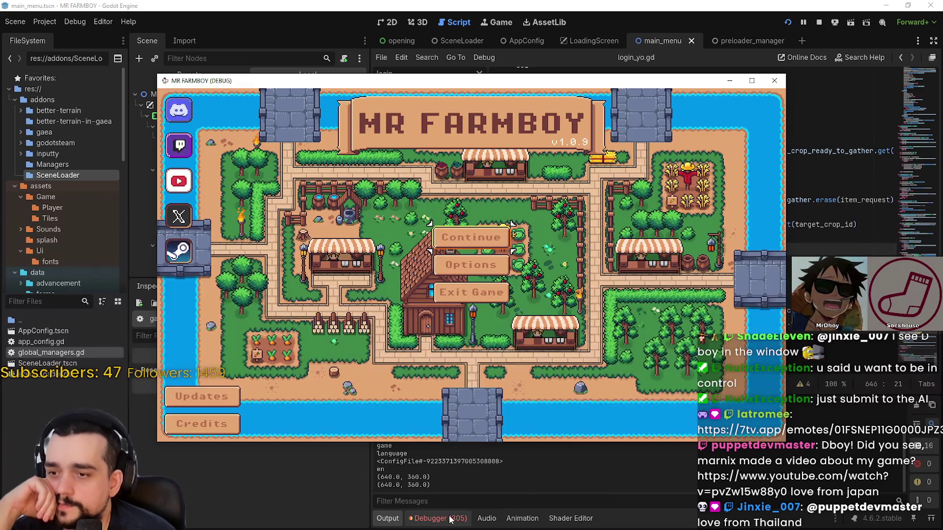
- Show the Debugger's Errors list and enlarge the panel to browse its 305 errors
click(451, 518)
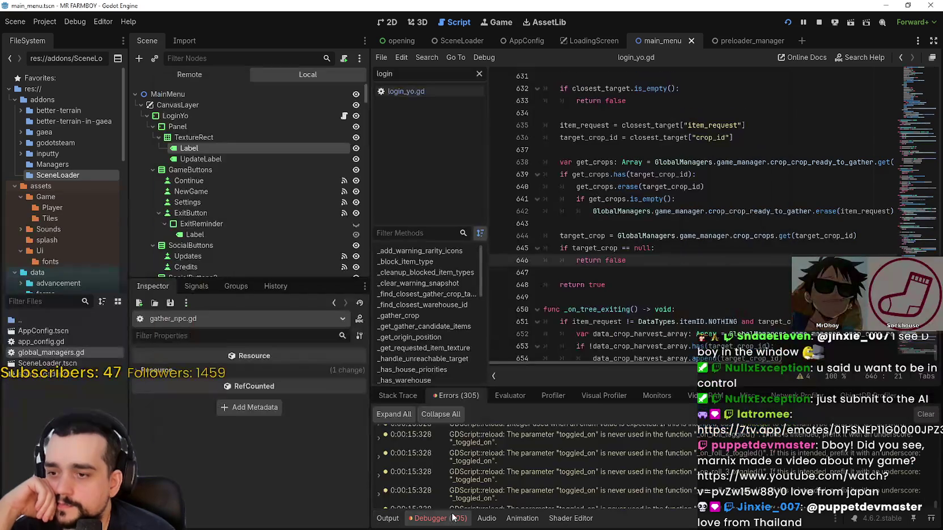
scroll(552, 473, down, 1)
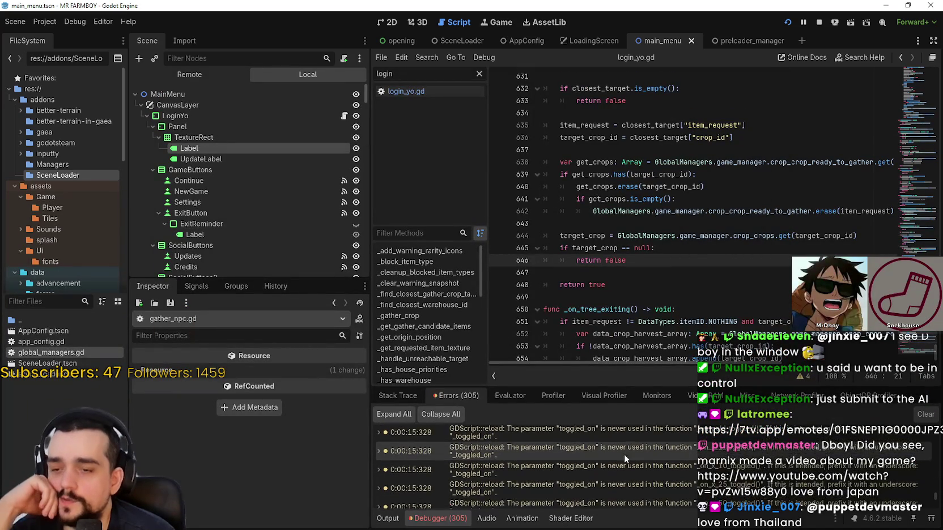
scroll(791, 458, down, 1)
drag(936, 501, 938, 493)
scroll(938, 492, down, 3)
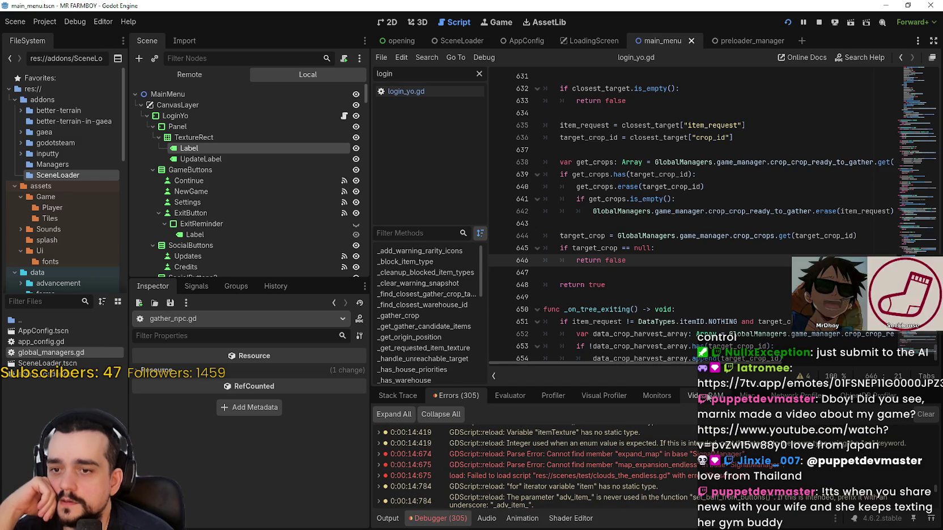
drag(677, 387, 677, 252)
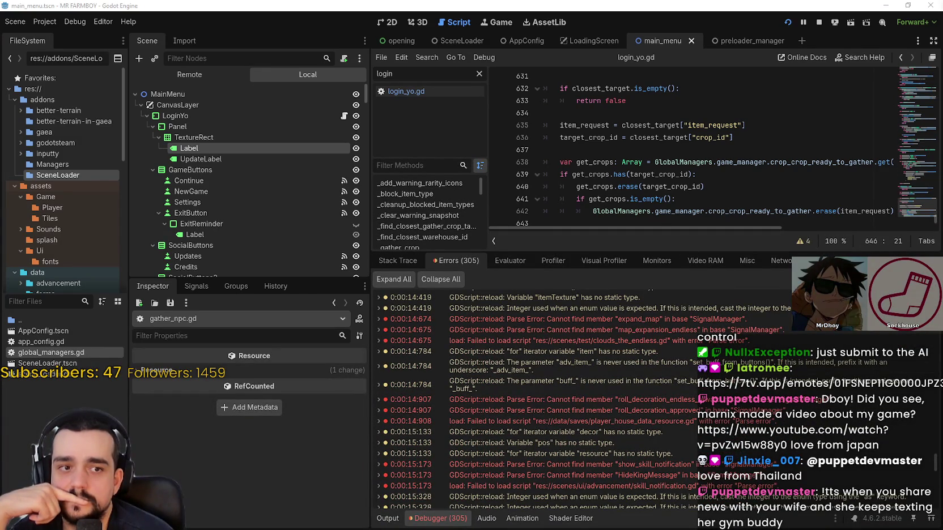
- Change line 4 of clouds_the_endless.gd to GlobalManagers.signal_manager.expand_map and save
click(665, 410)
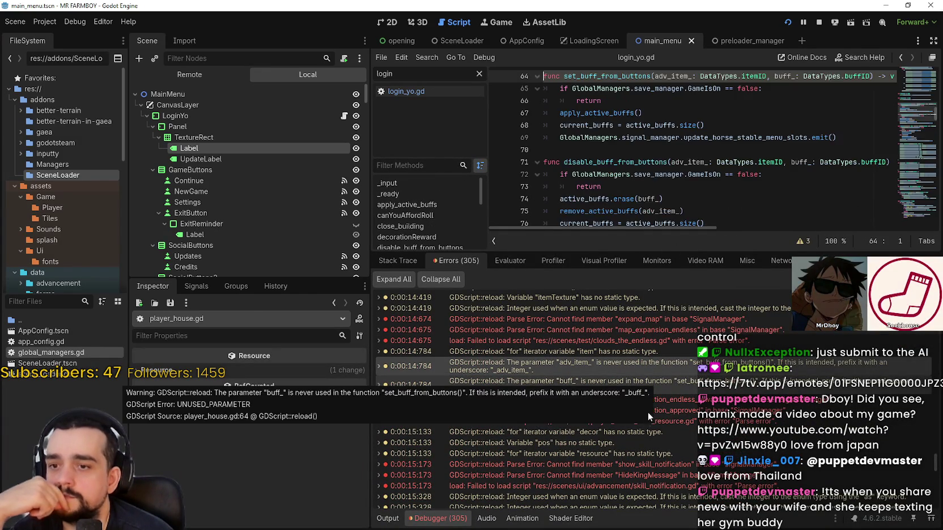
click(638, 321)
scroll(638, 321, up, 3)
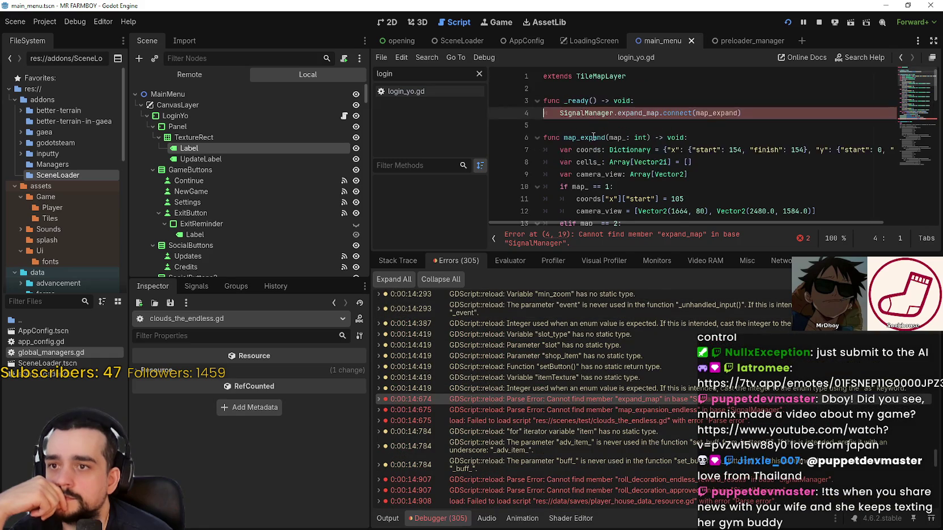
scroll(594, 116, down, 4)
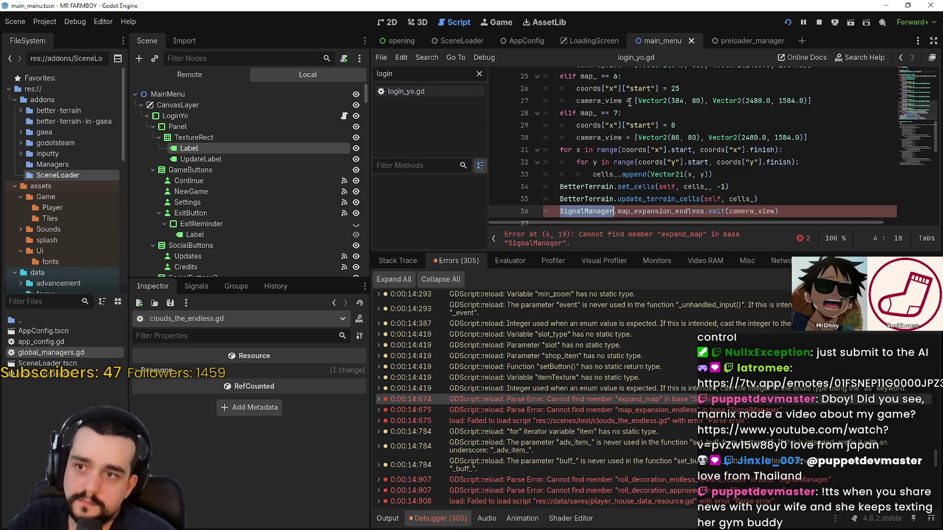
text(Glob.expand_map.connect(map_expand)
key(Return)
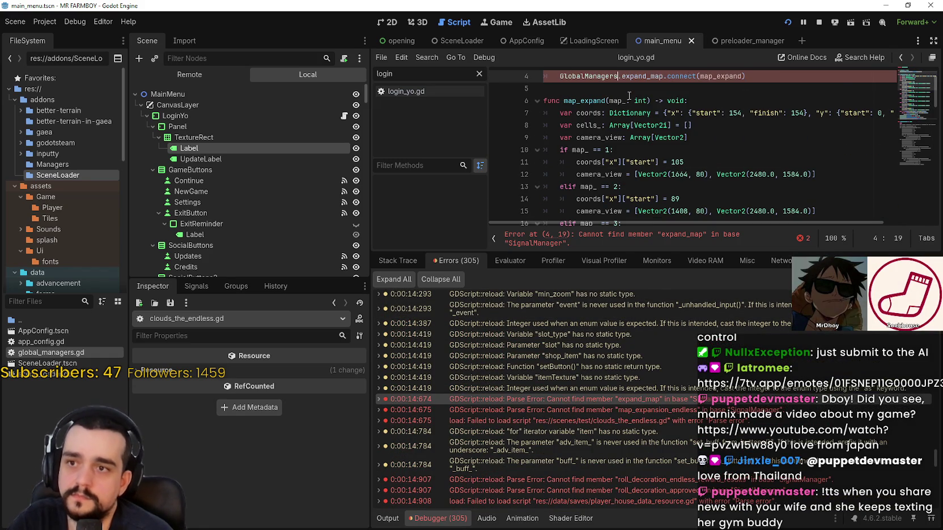
text(.signal_manager)
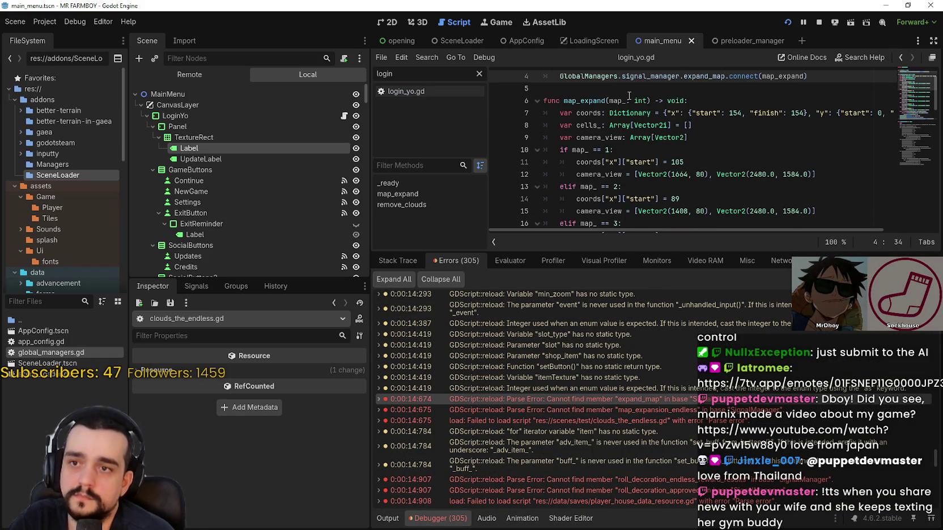
key(ctrl+s)
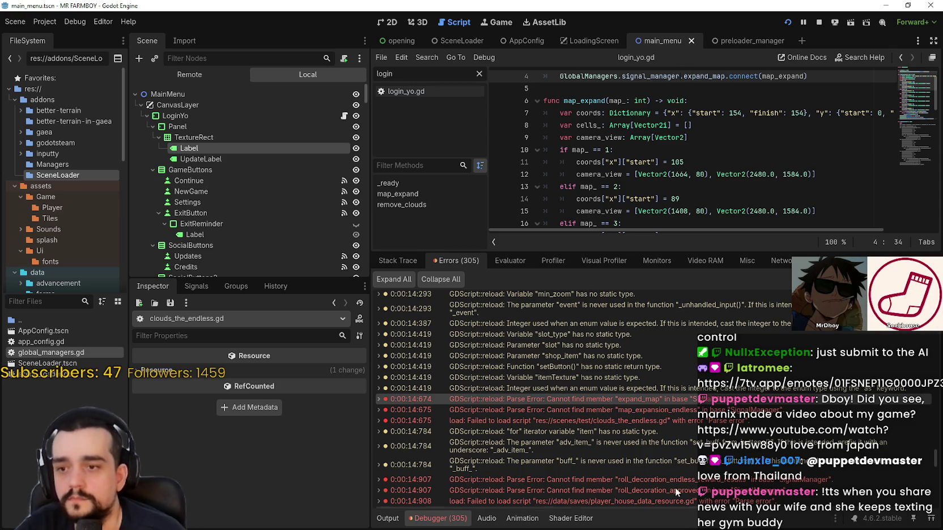
click(650, 478)
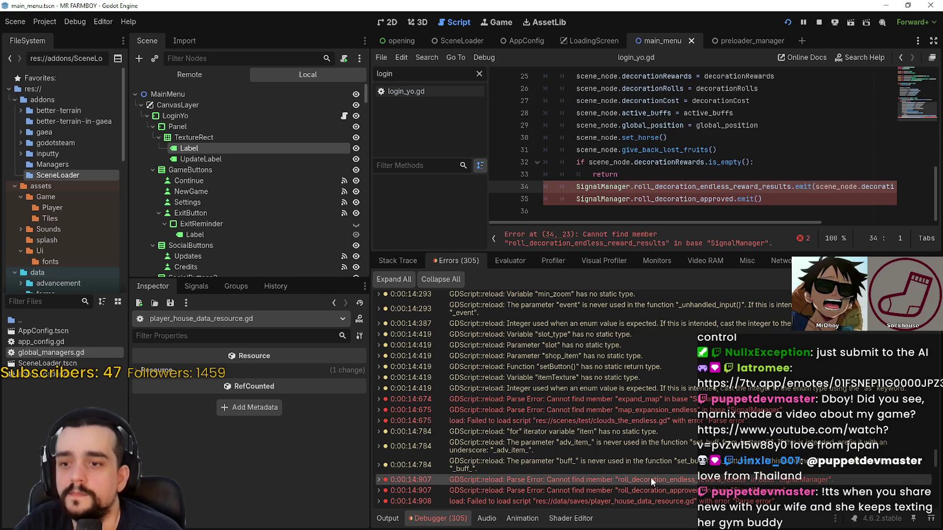
- Replace SignalManager with GlobalManagers.signal_manager on line 34 of player_house_data_resource.gd and save
double_click(603, 186)
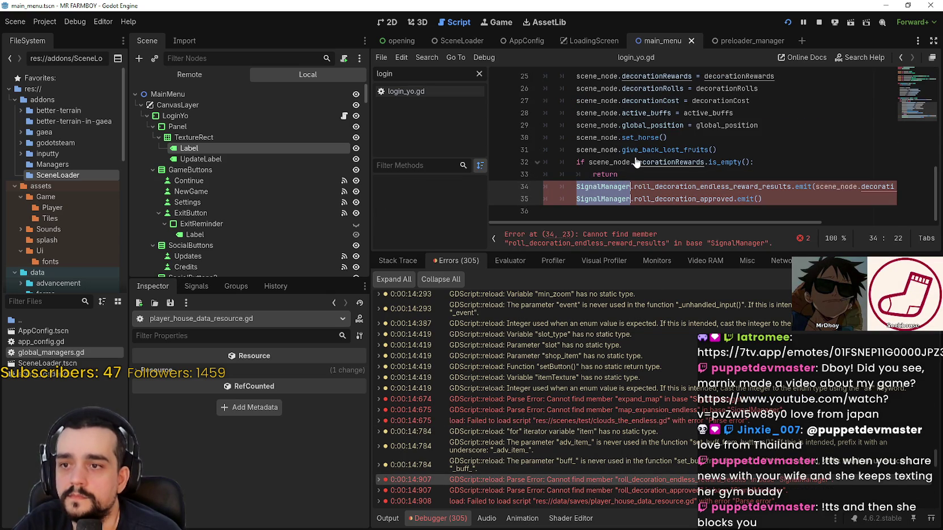
text(GlobalManagers.s)
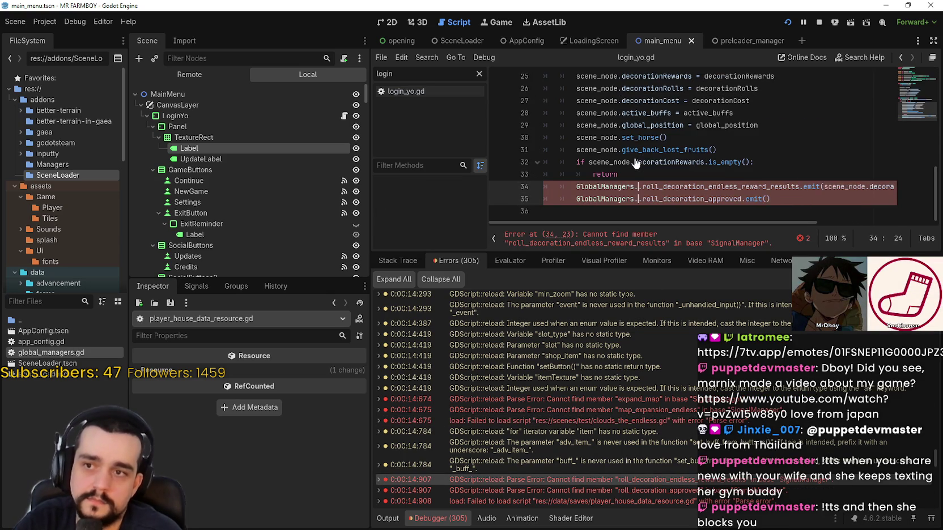
text(ignal)
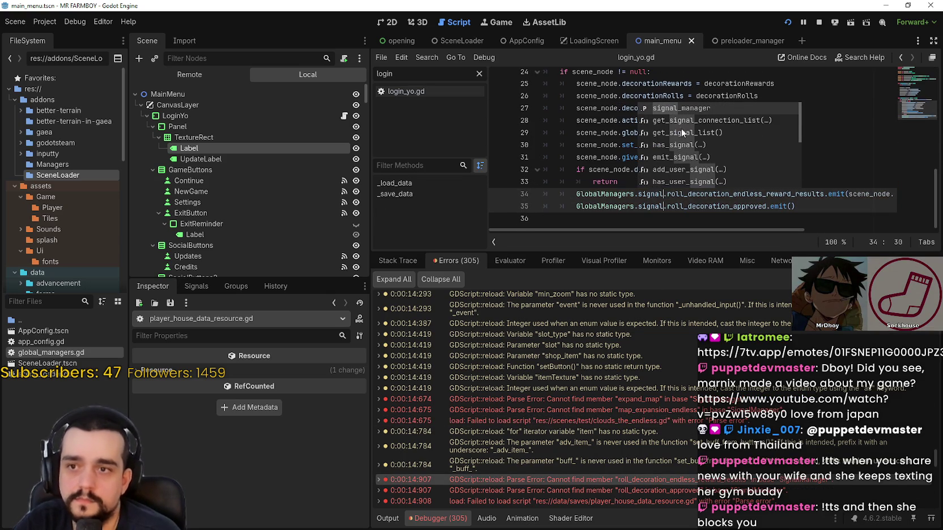
key(Return)
click(617, 206)
key(ctrl+s)
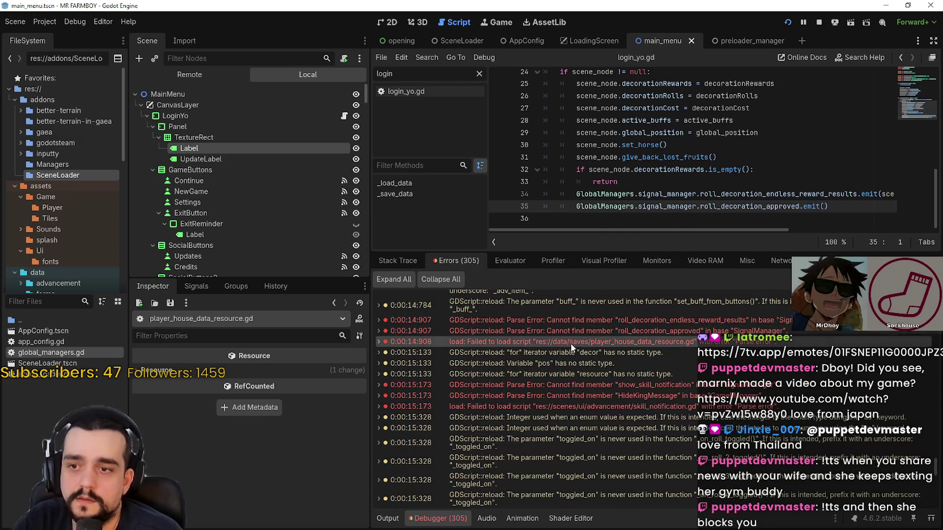
double_click(599, 384)
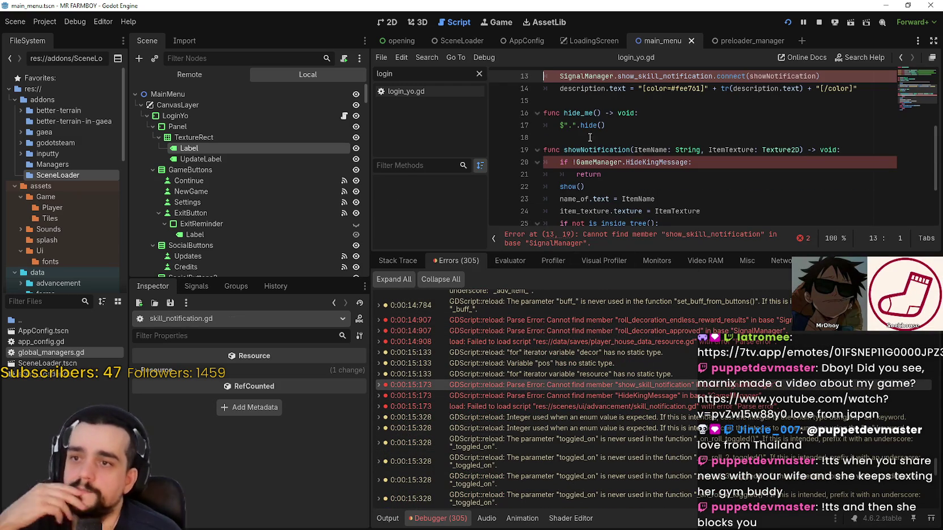
- In skill_notification.gd, route the show_skill_notification connection through GlobalManagers.signal_manager and save
scroll(597, 178, up, 1)
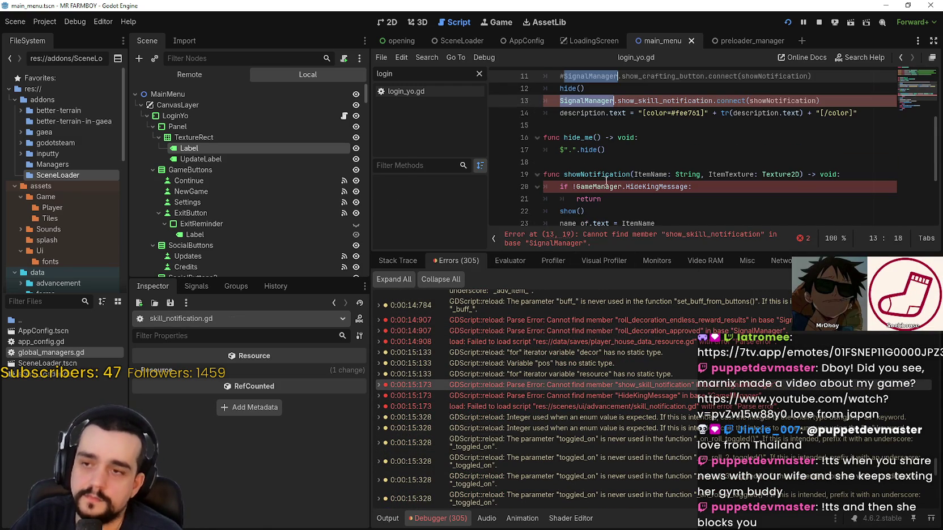
text(Global)
key(Return)
text(.signal_manager)
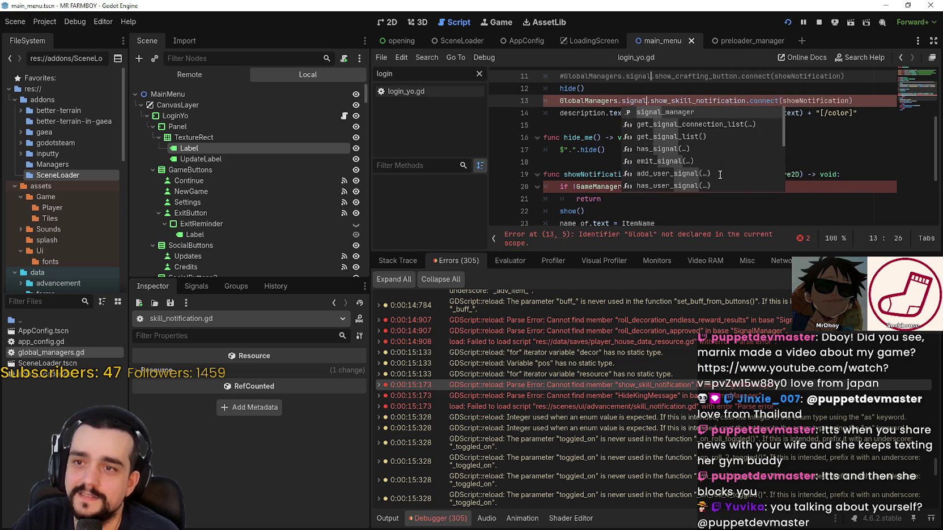
key(ctrl+s)
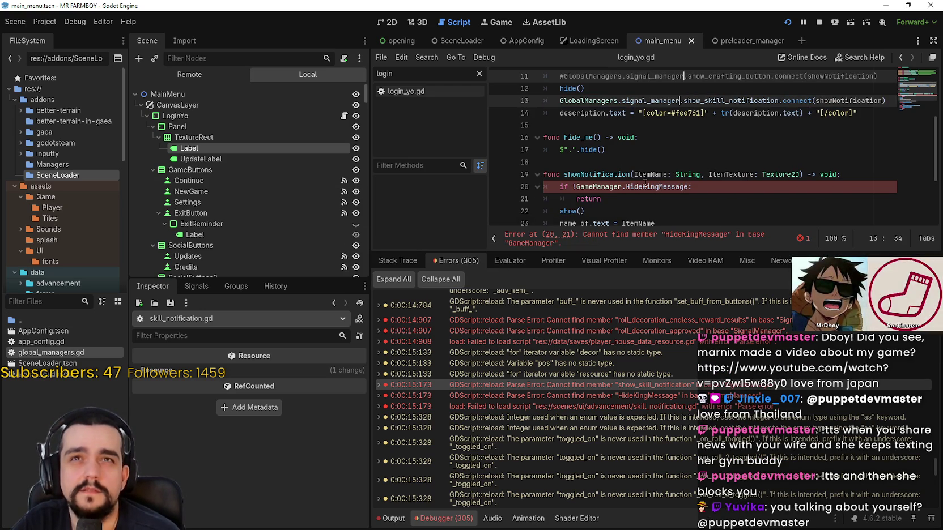
- Change GameManager on line 20 to GlobalManagers.game_manager and save the script
double_click(606, 186)
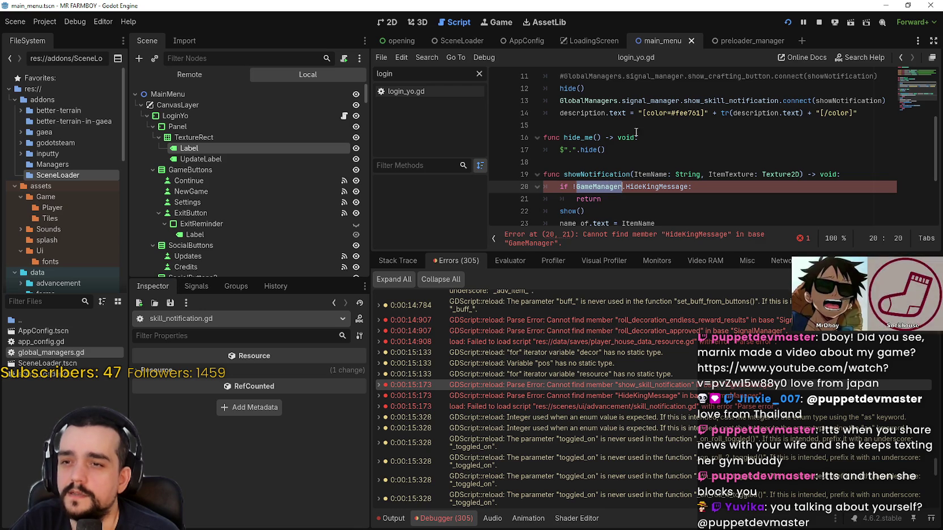
text(Global)
key(Return)
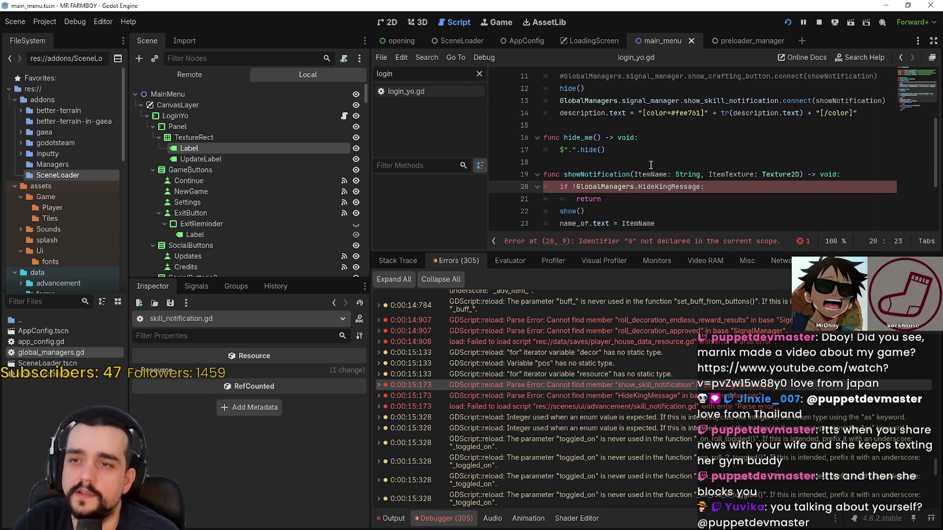
text(game.)
text(game.)
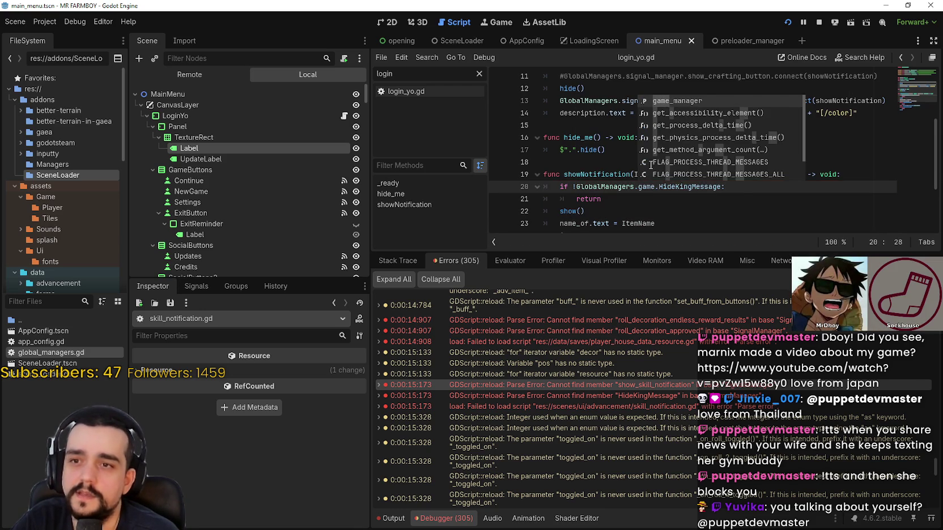
key(Return)
key(ctrl+s)
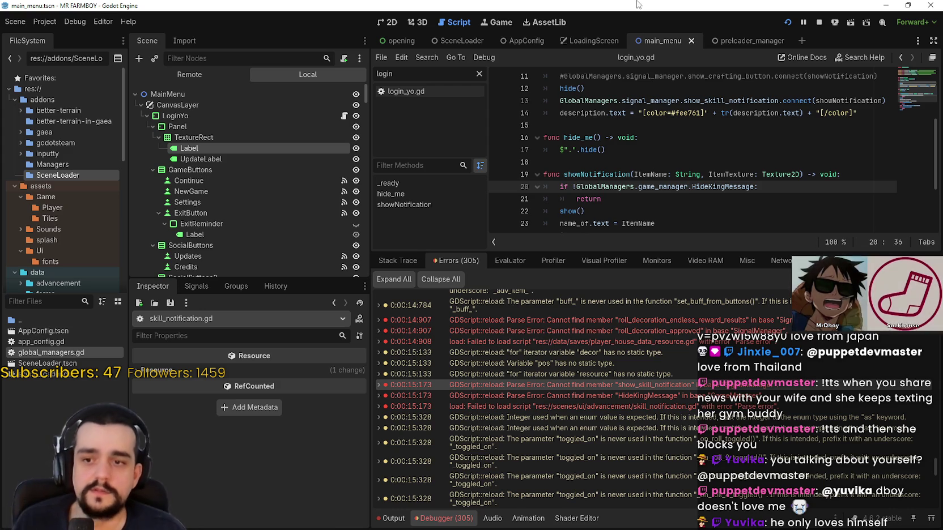
scroll(647, 377, down, 3)
click(637, 315)
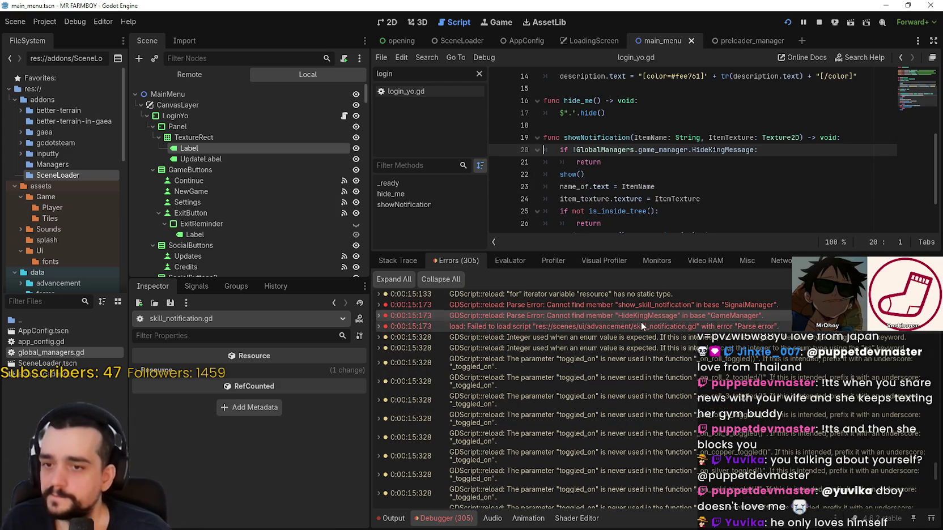
scroll(652, 363, down, 10)
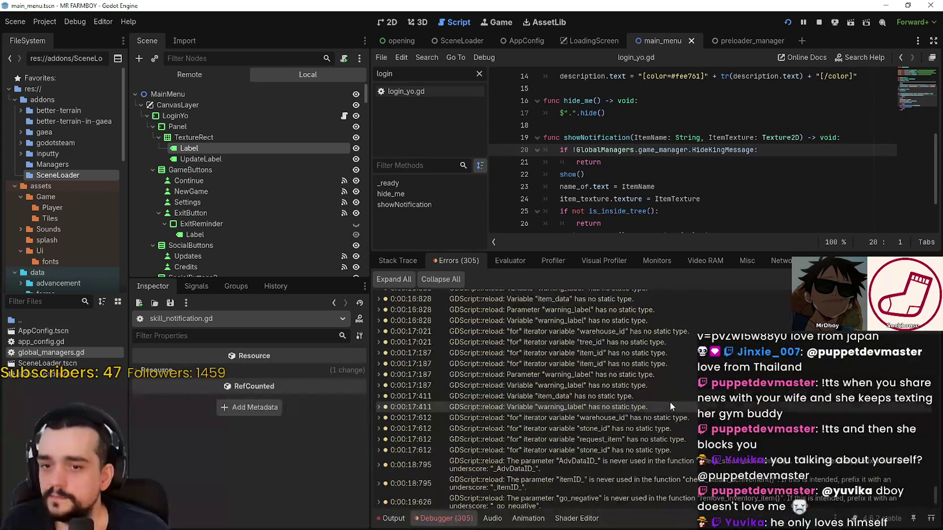
drag(935, 498, 936, 346)
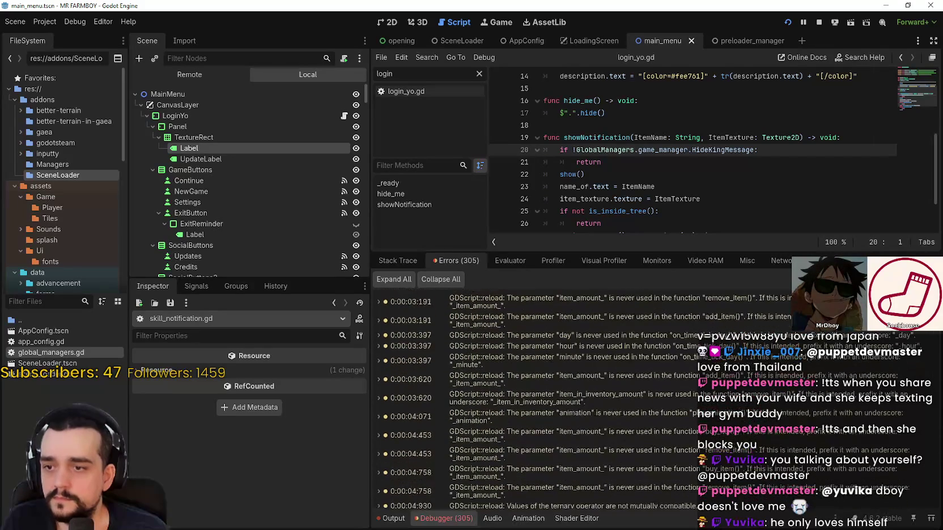
click(789, 186)
click(818, 22)
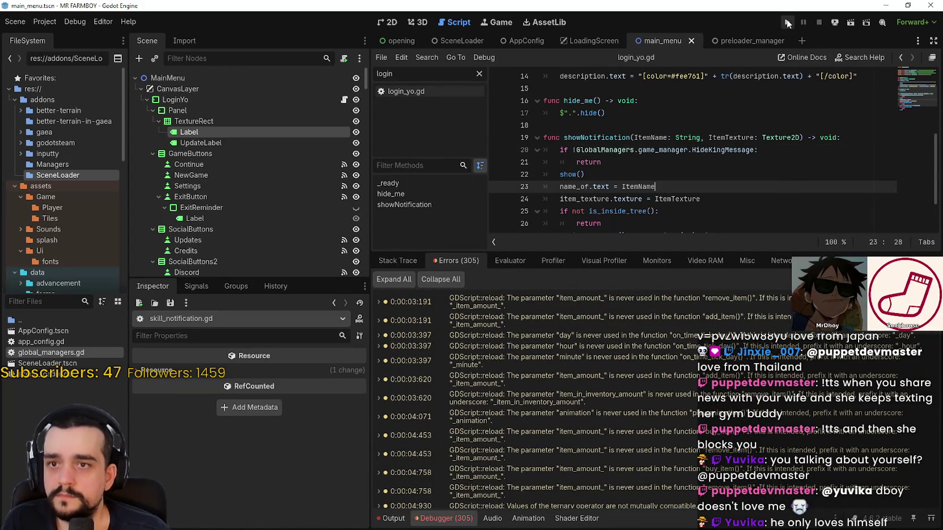
- Relaunch the game, review the Debugger's Errors list, then return to the game's main menu
click(787, 22)
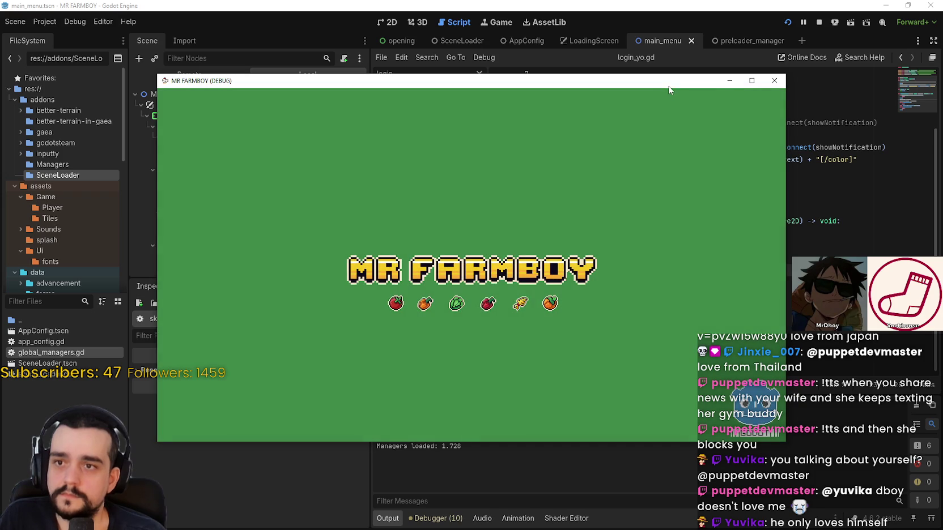
drag(668, 86, 681, 44)
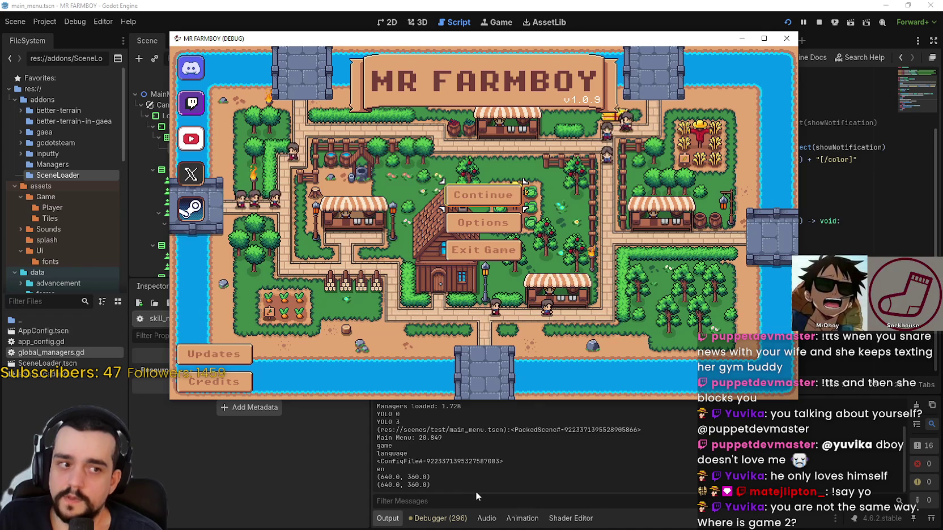
click(455, 520)
scroll(491, 294, down, 15)
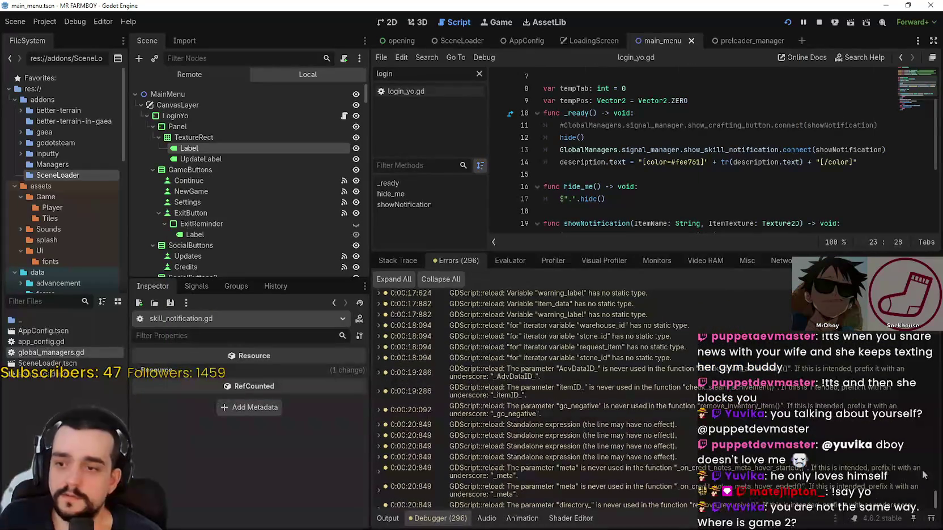
scroll(464, 450, up, 15)
key(alt+Tab)
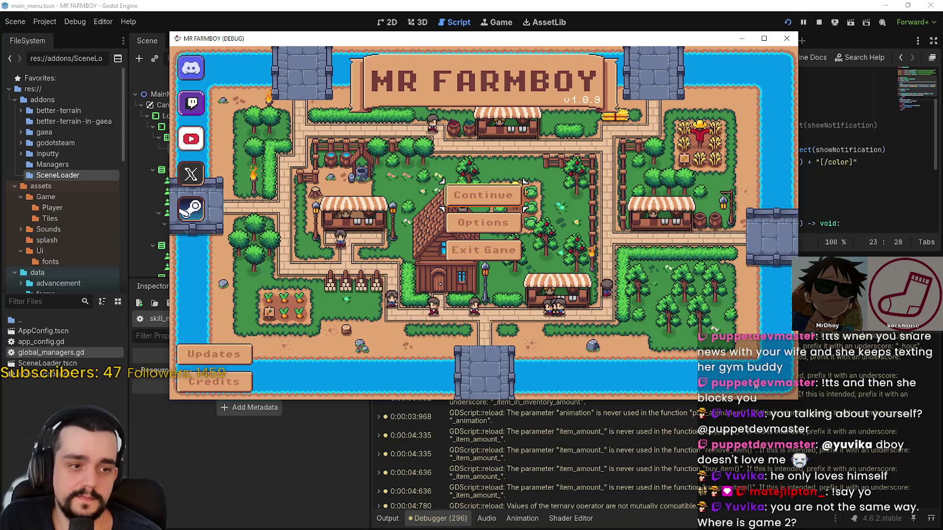
- Create a new save, accept the game mode and island, and dismiss the letter to start farming
click(482, 195)
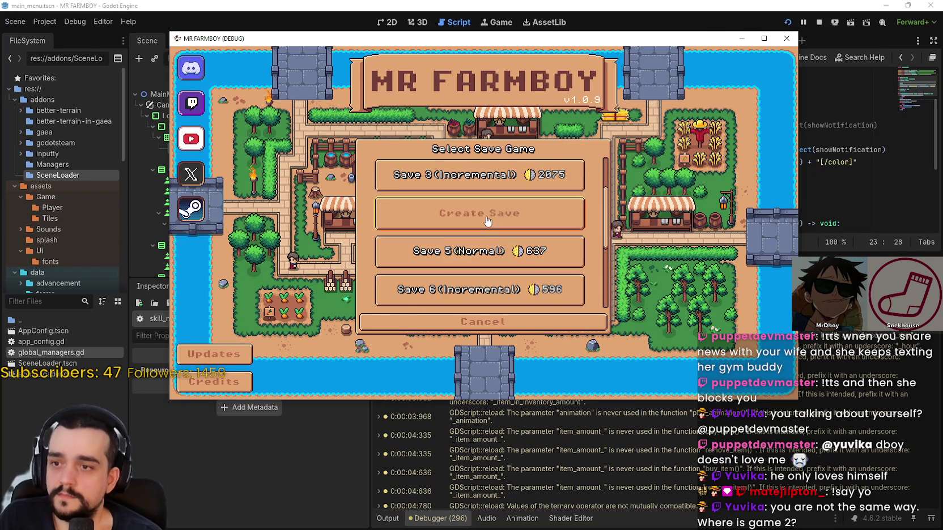
click(422, 271)
click(439, 324)
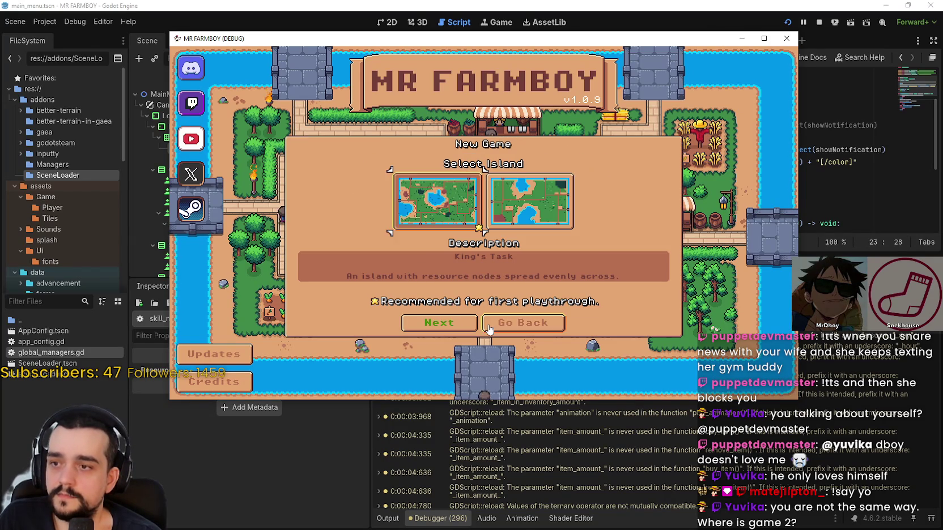
click(439, 326)
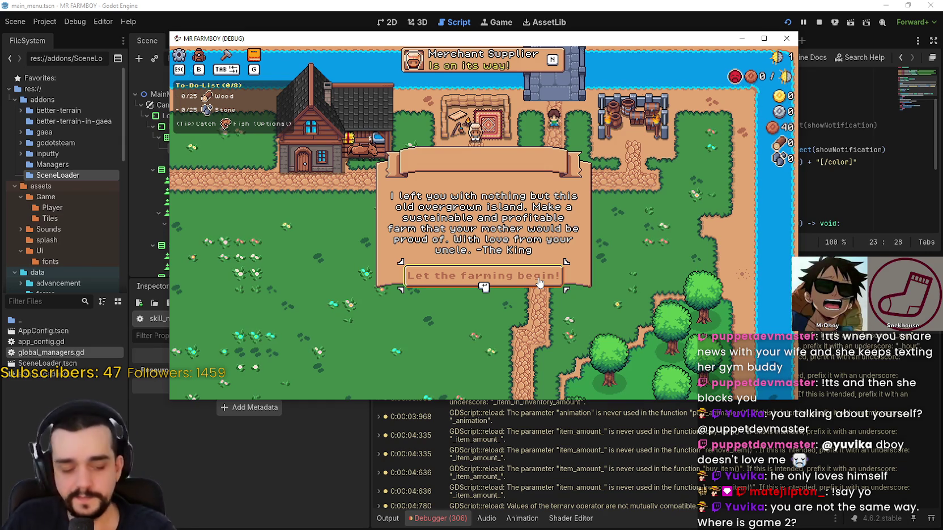
click(539, 283)
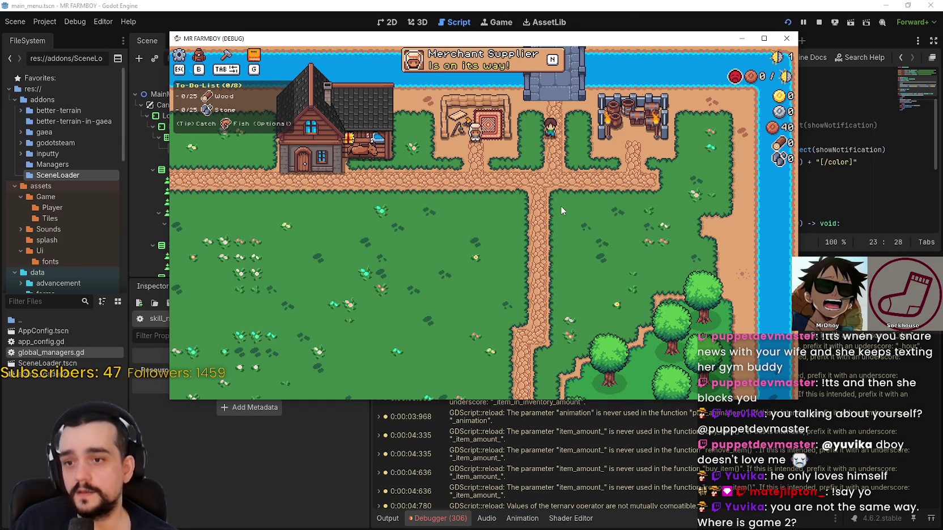
- Close the Crafting panel with B and walk the farmer down-left onto the grass
key(a)
key(s)
key(b)
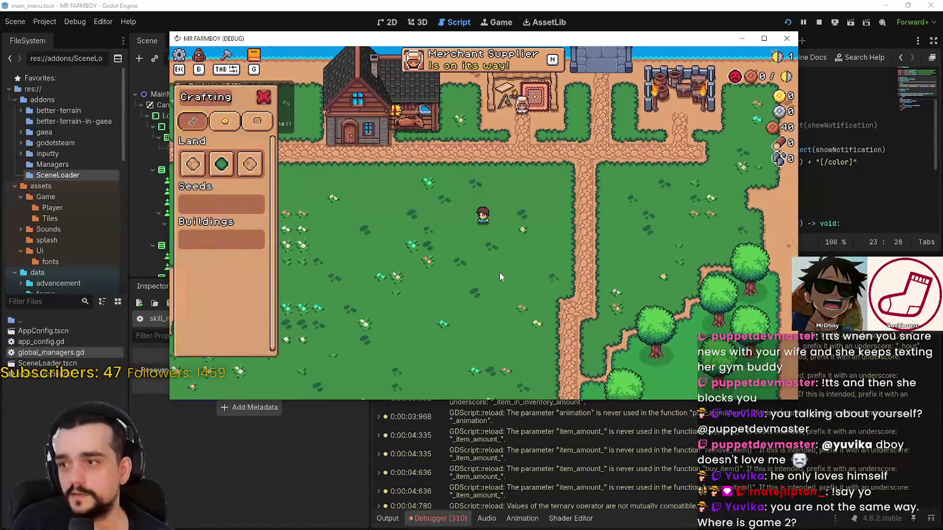
key(b)
key(a)
key(s)
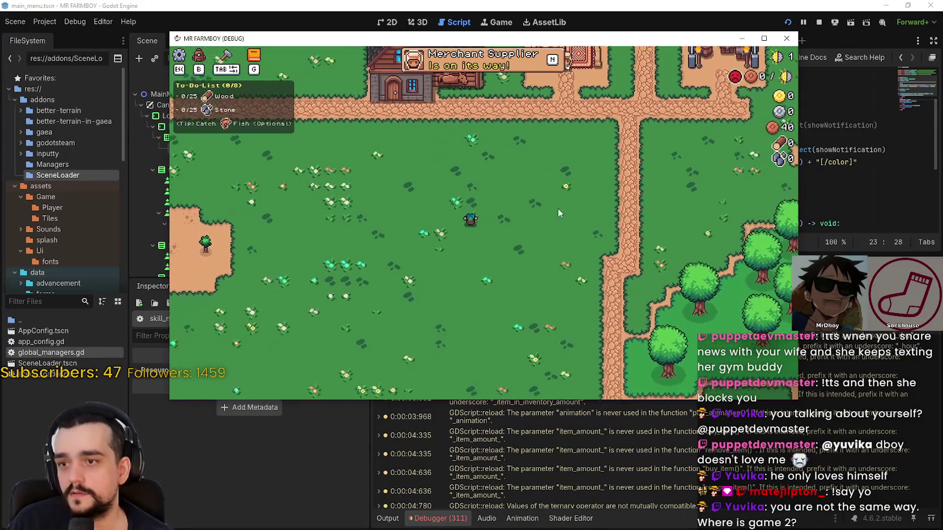
key(a)
key(s)
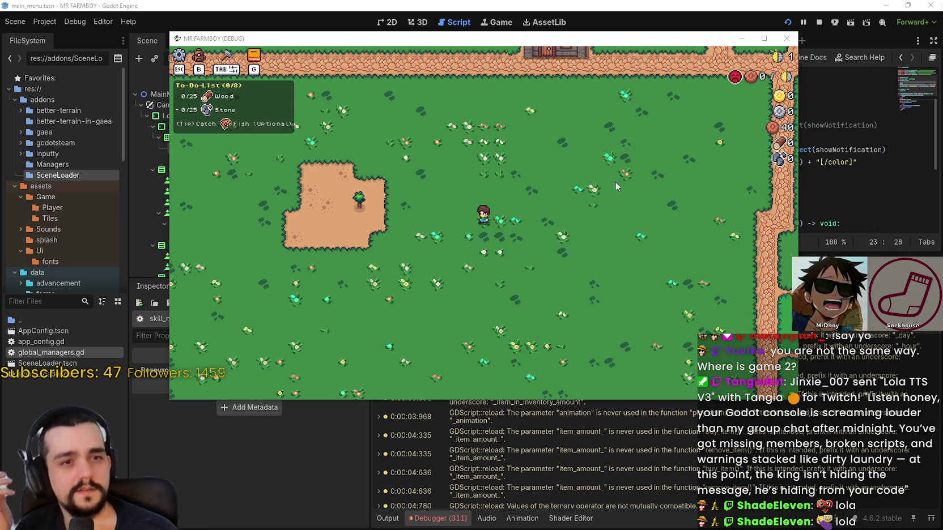
- Walk the farmer up and right to the road in front of the farmhouse
click(562, 209)
key(w+d)
key(w+d)
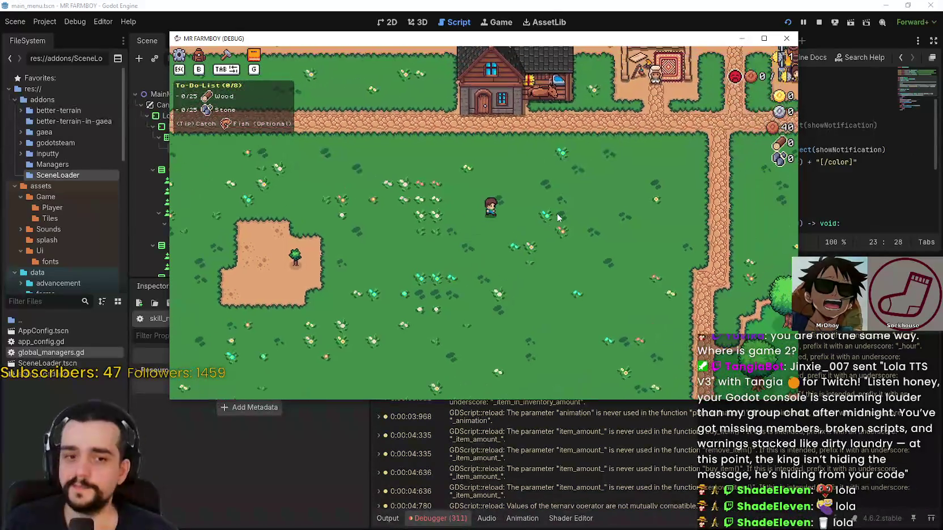
key(w+d)
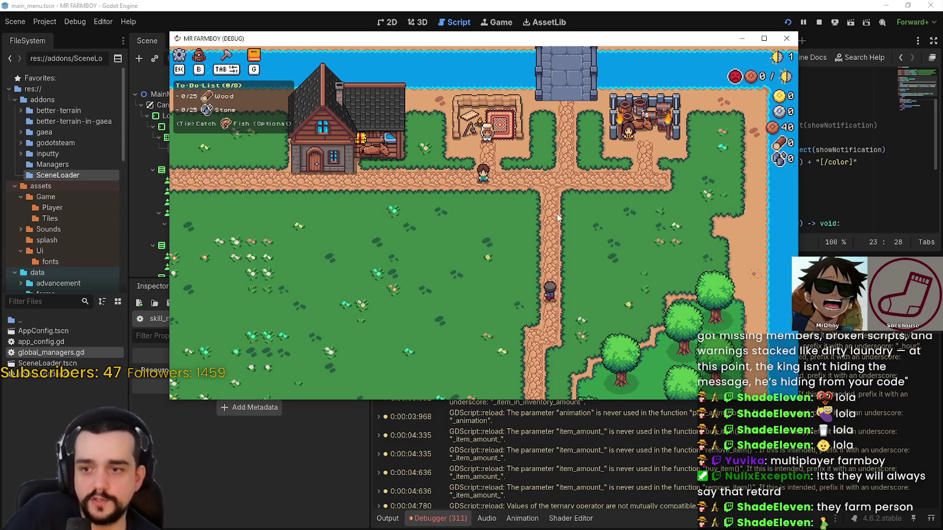
scroll(448, 265, up, 2)
key(a)
key(s)
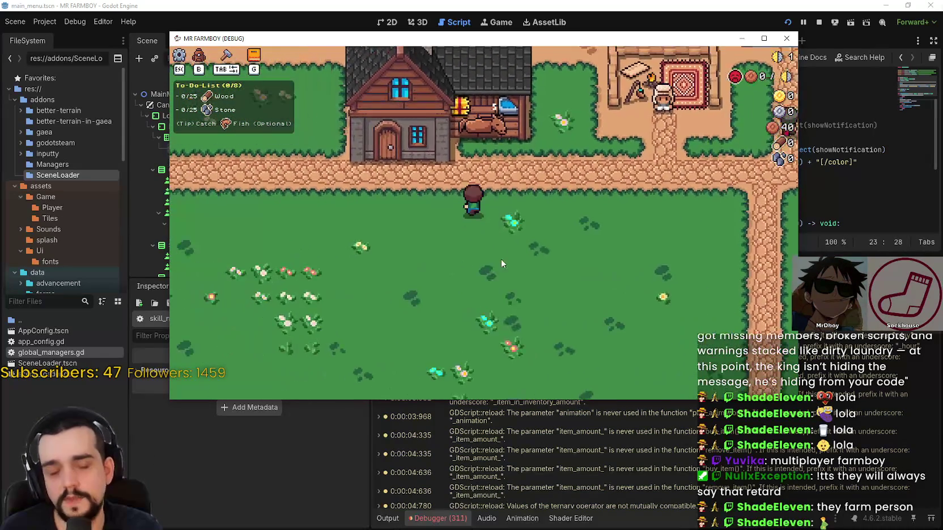
key(w)
key(d)
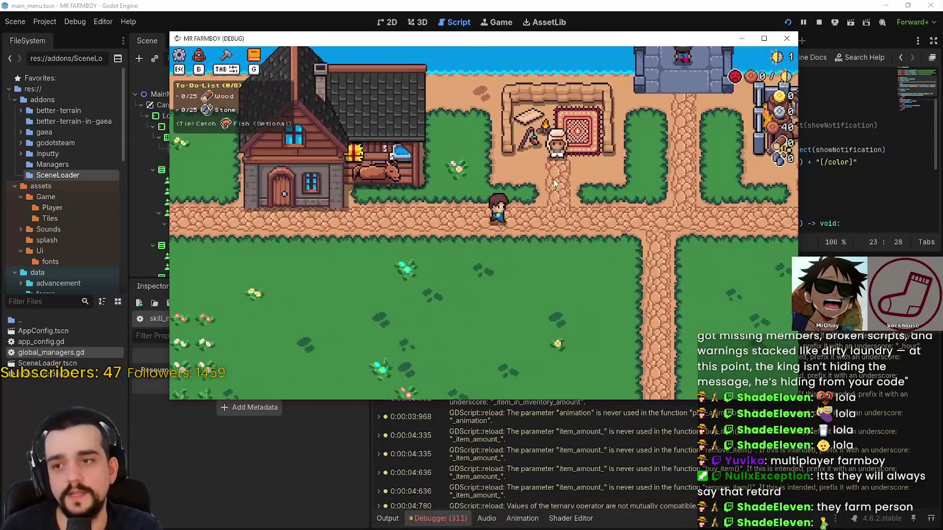
key(d)
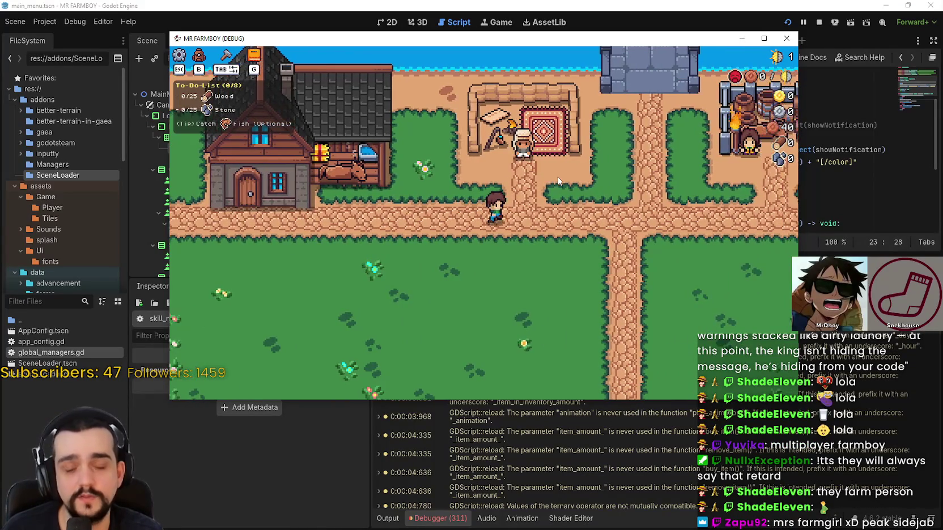
key(d)
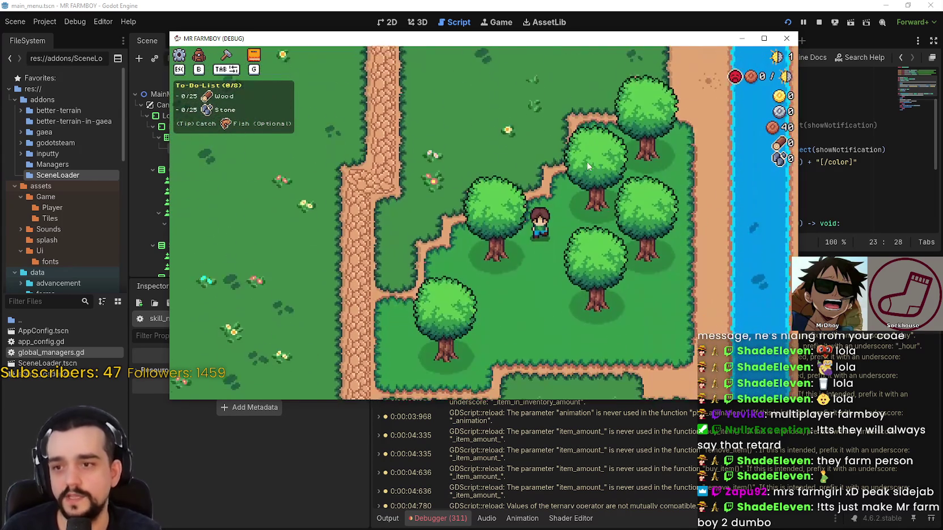
key(s)
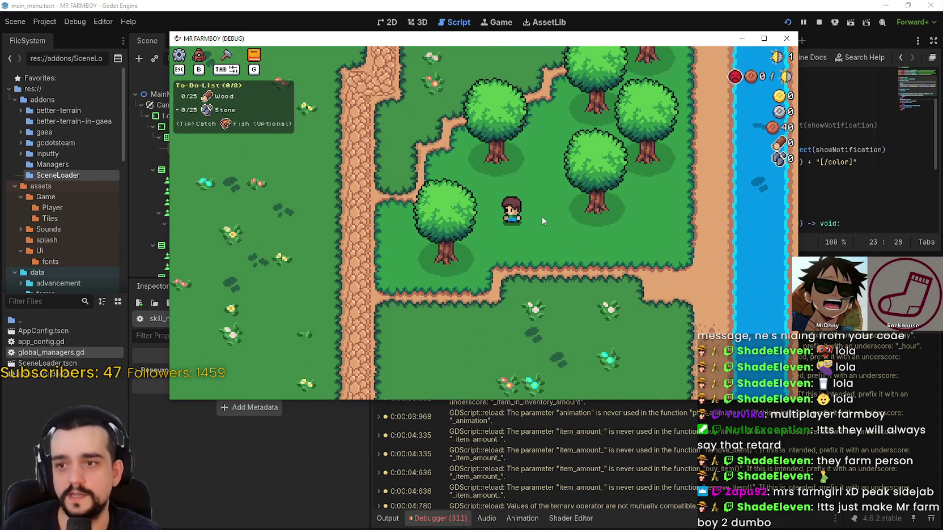
key(a)
scroll(481, 307, down, 2)
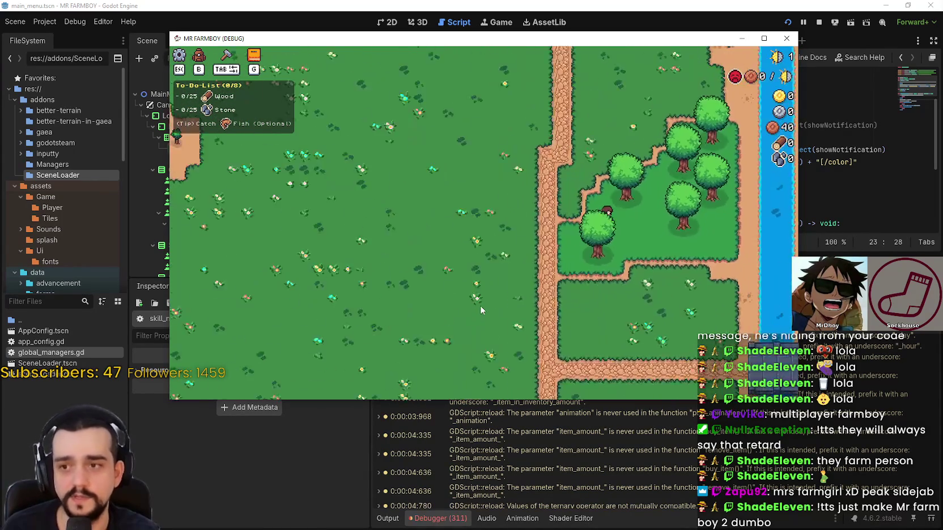
scroll(481, 309, up, 2)
key(w)
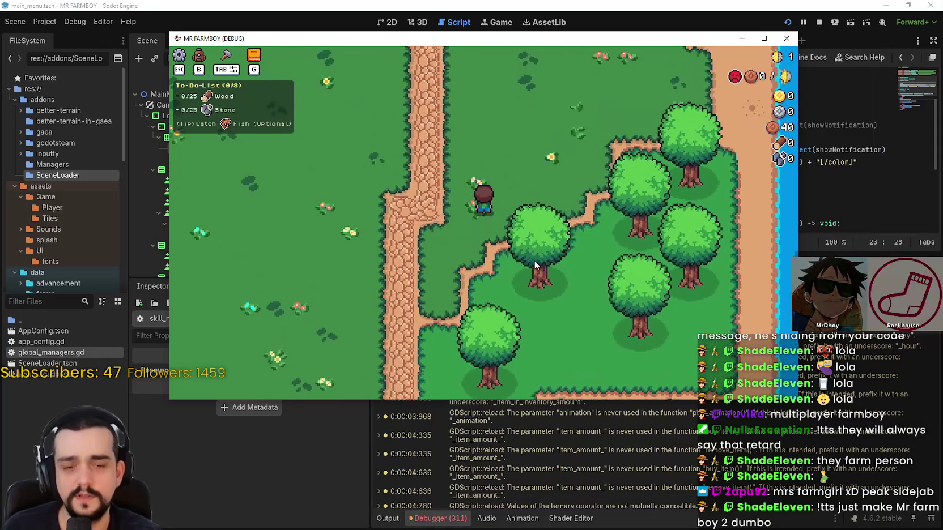
key(d)
scroll(604, 297, down, 2)
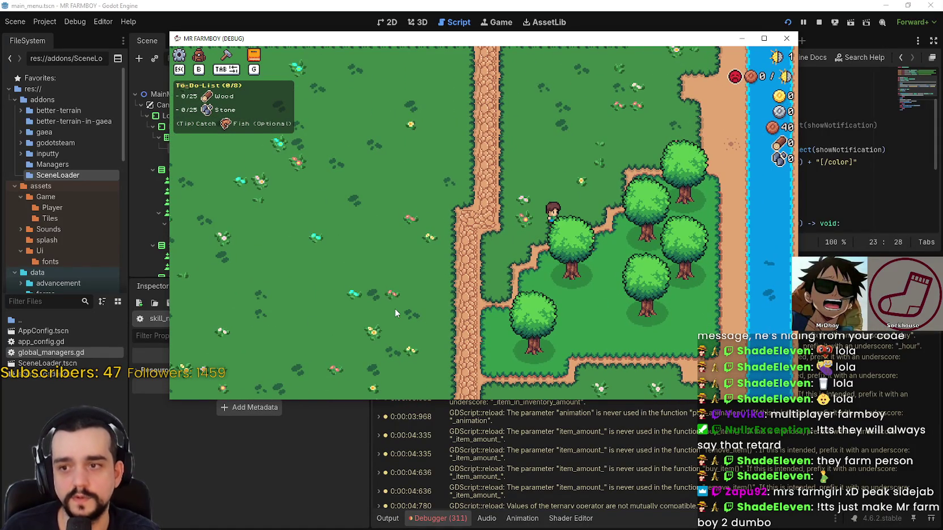
key(w)
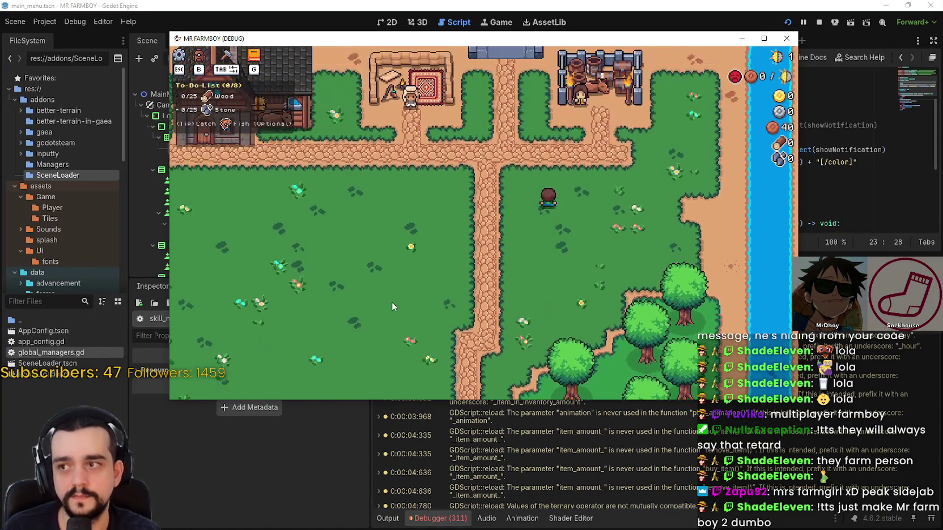
key(a)
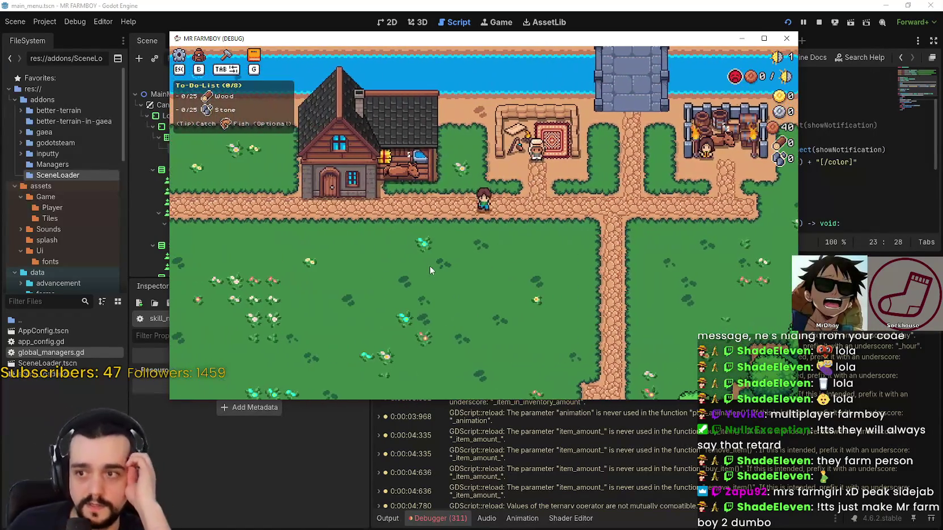
key(s)
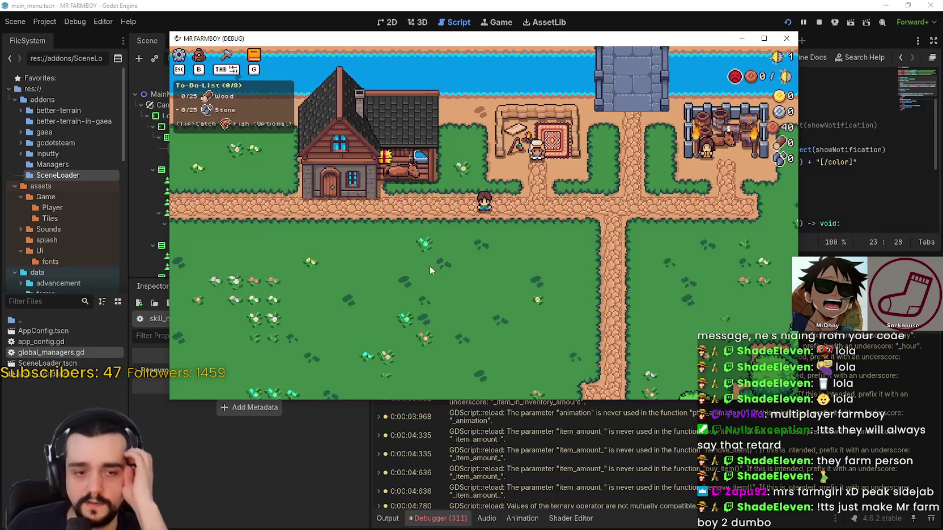
key(s)
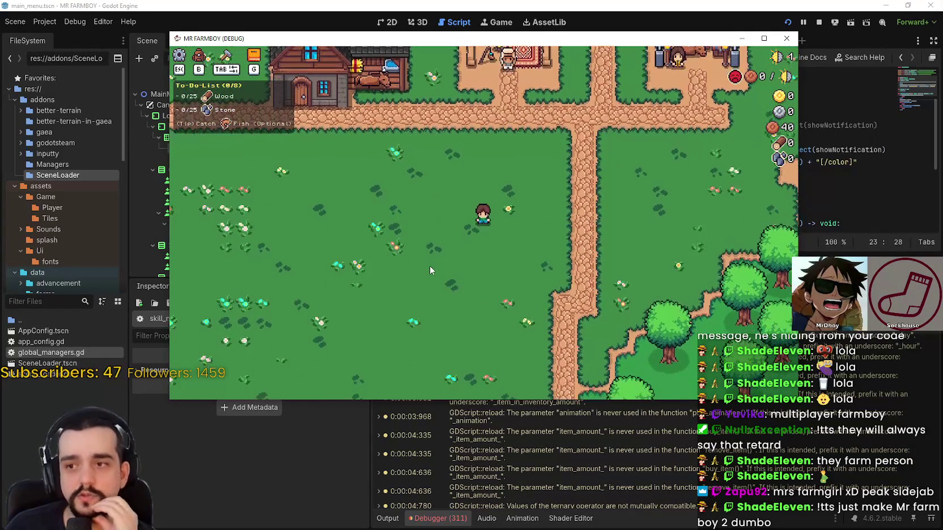
key(w)
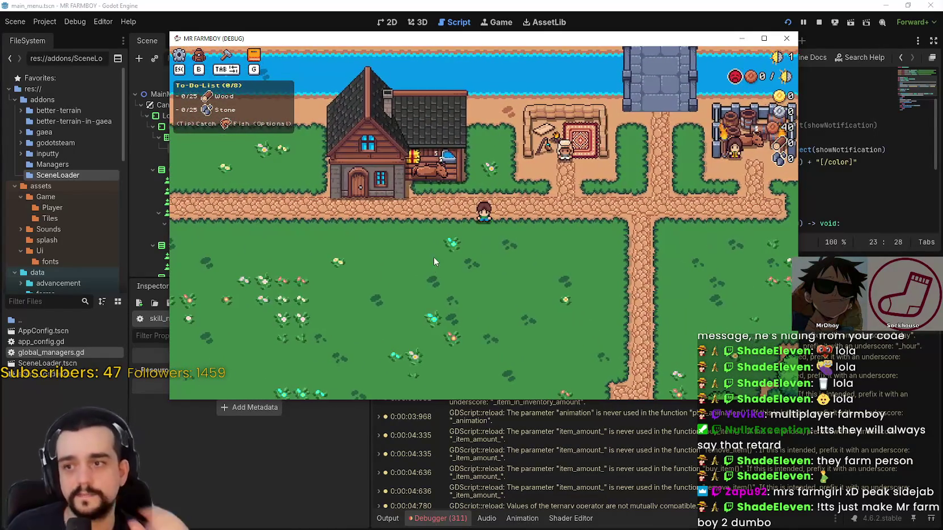
key(s)
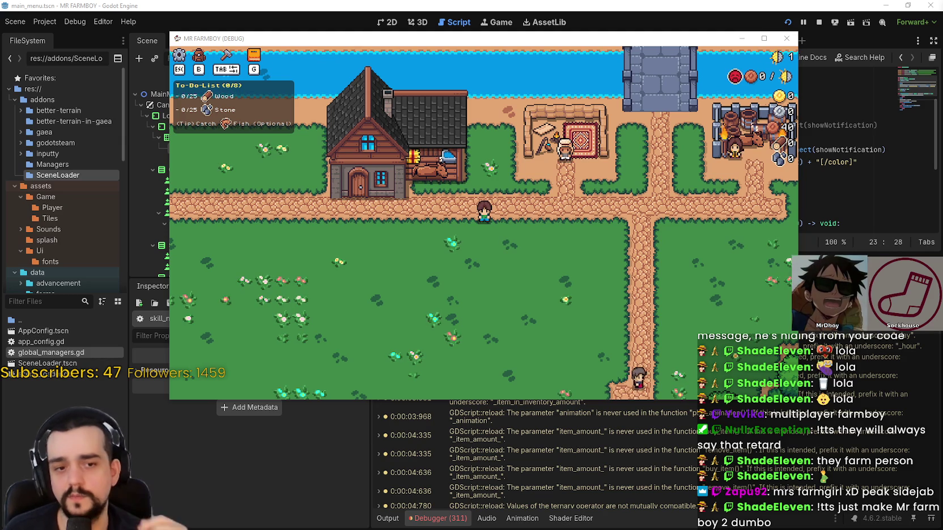
key(d)
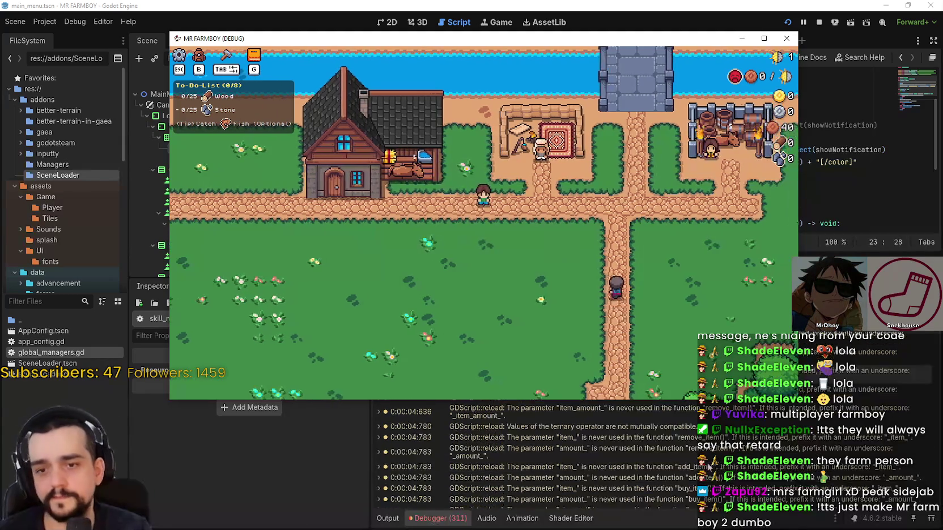
- Stop the game with F8 and open the resource_preloader error at inventory_panel.gd line 3
key(F8)
scroll(748, 452, down, 10)
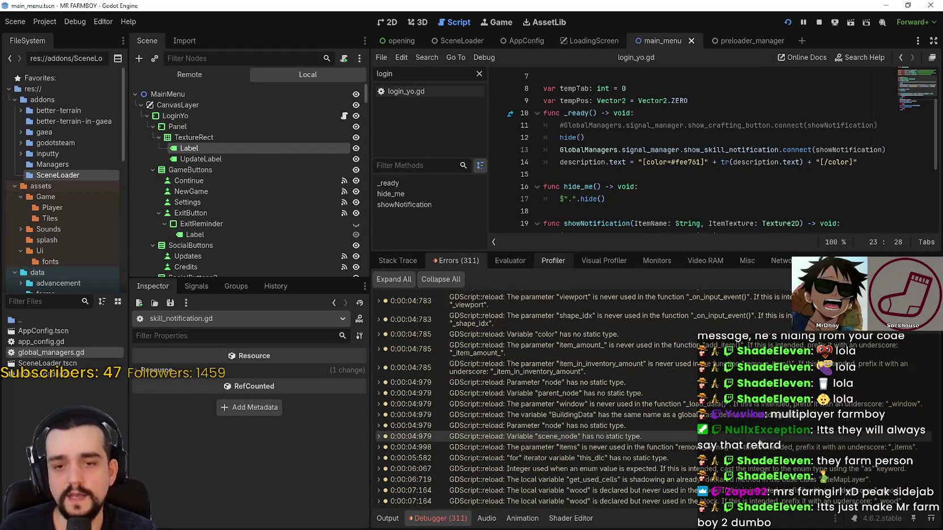
scroll(777, 381, down, 10)
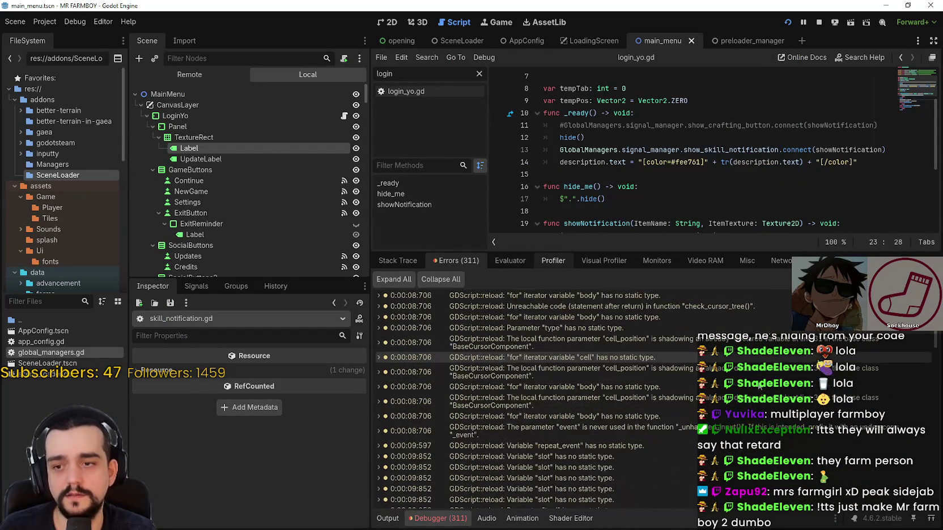
scroll(756, 388, down, 10)
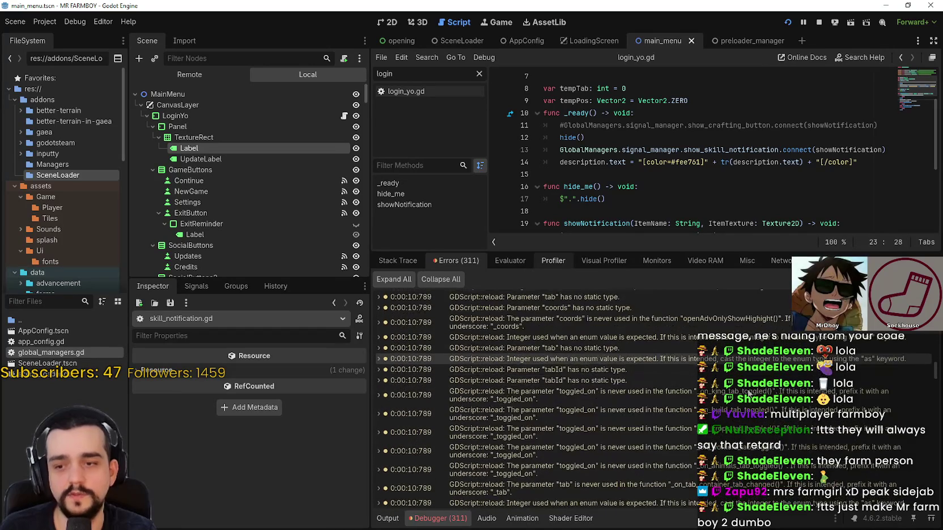
scroll(687, 435, down, 10)
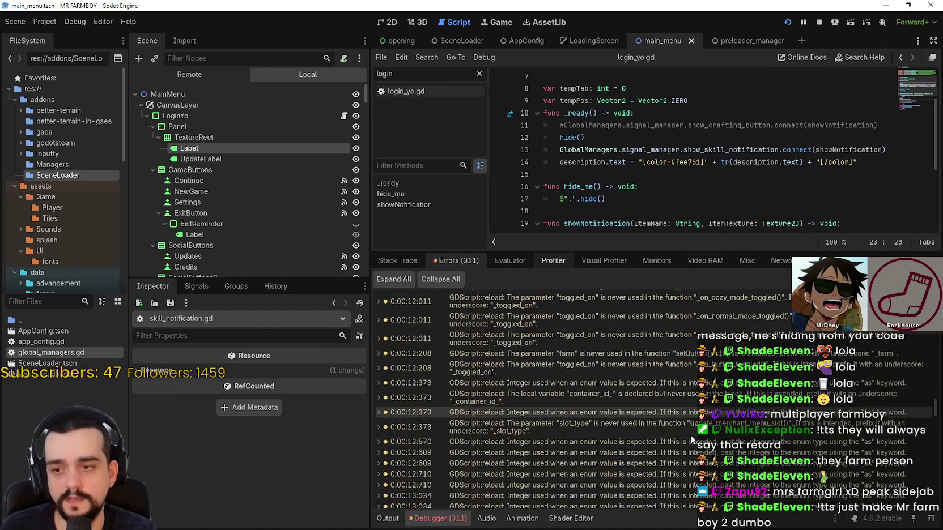
scroll(690, 433, down, 10)
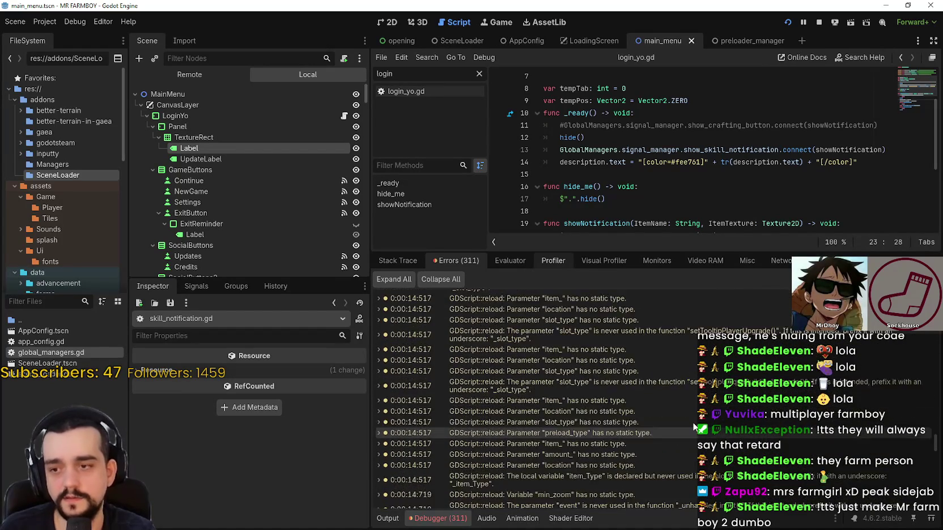
scroll(675, 439, down, 15)
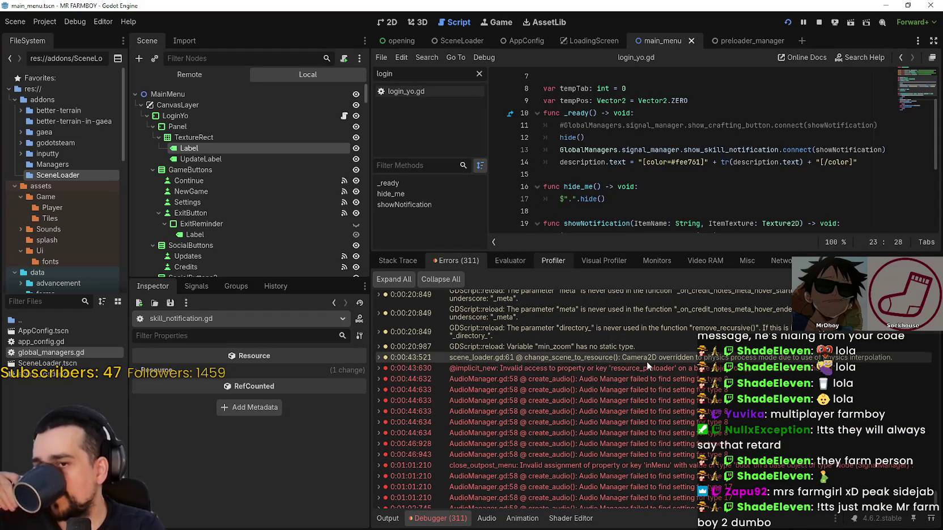
double_click(647, 365)
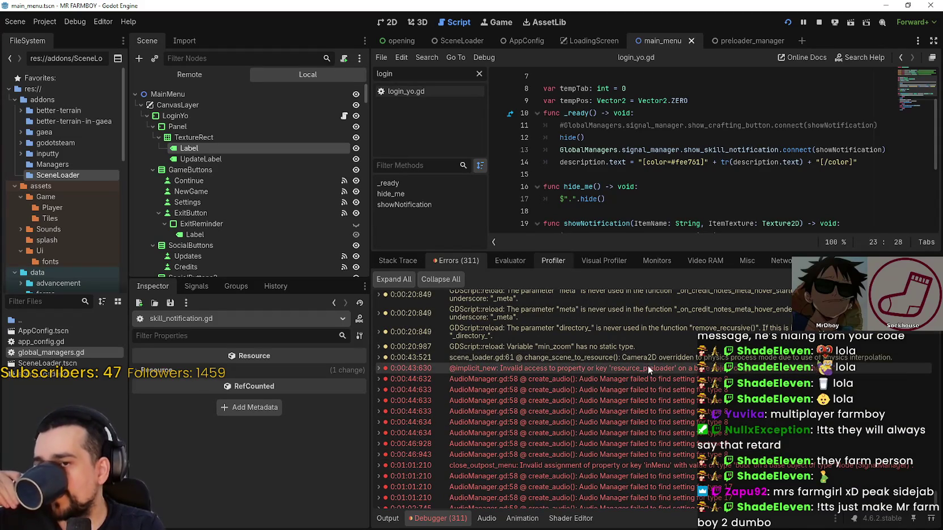
- Stop the running game and bring the debugger's error list into view
click(820, 24)
click(695, 188)
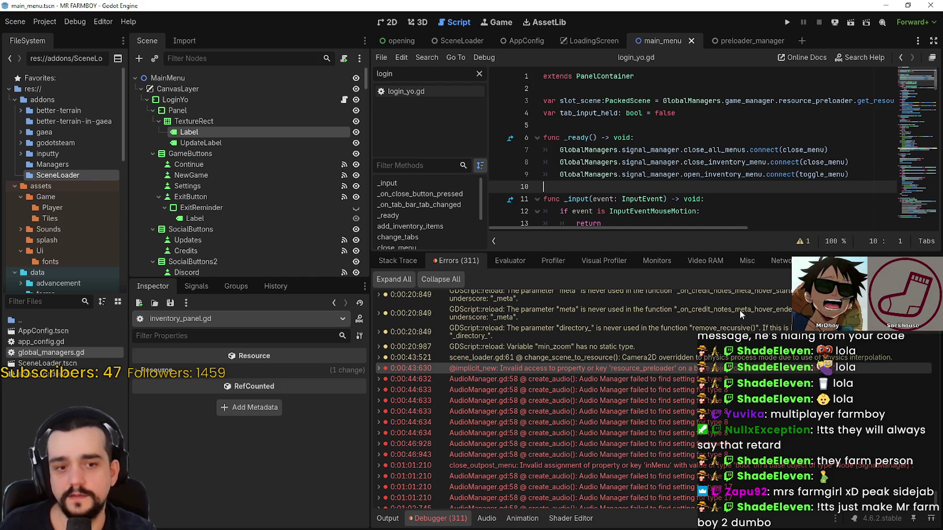
scroll(737, 397, down, 1)
- Step through the AudioManager and close_outpost_menu error sources, ending on inventory_panel.gd's resource_preloader line
click(737, 392)
click(756, 456)
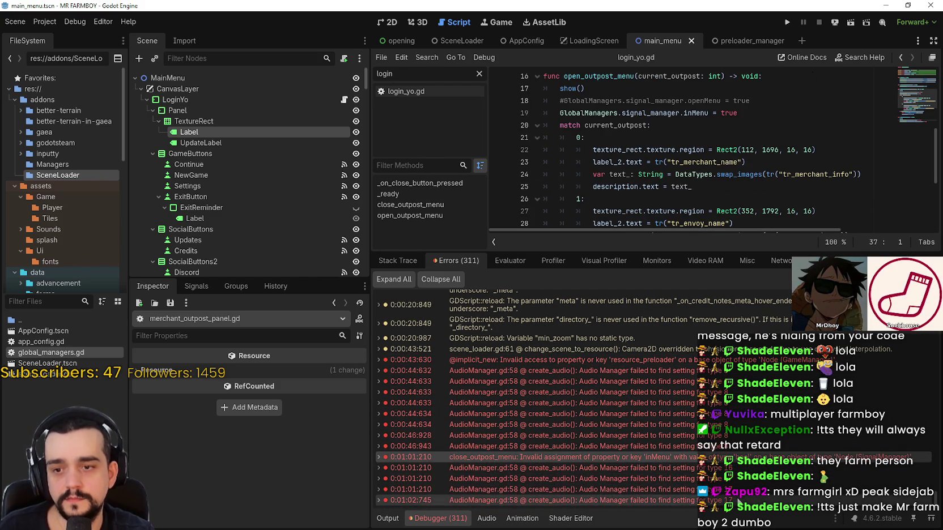
click(746, 468)
click(726, 456)
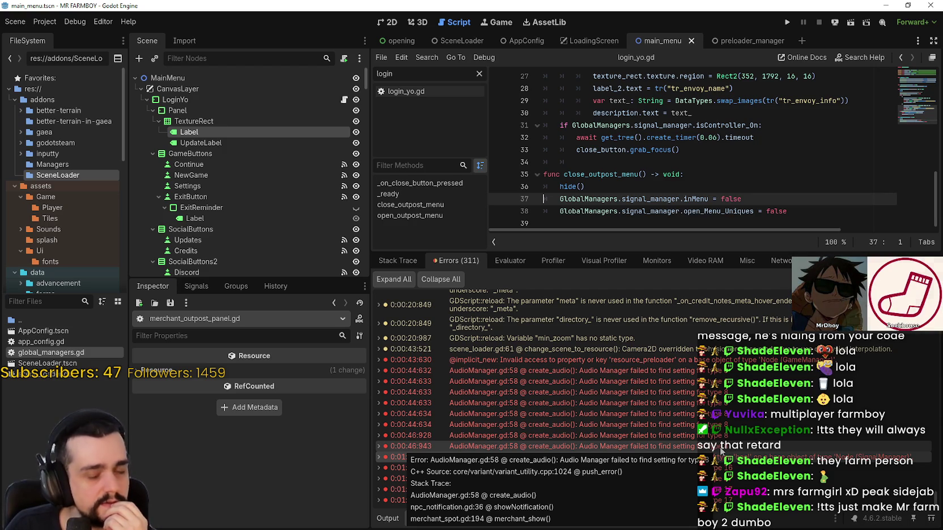
double_click(691, 358)
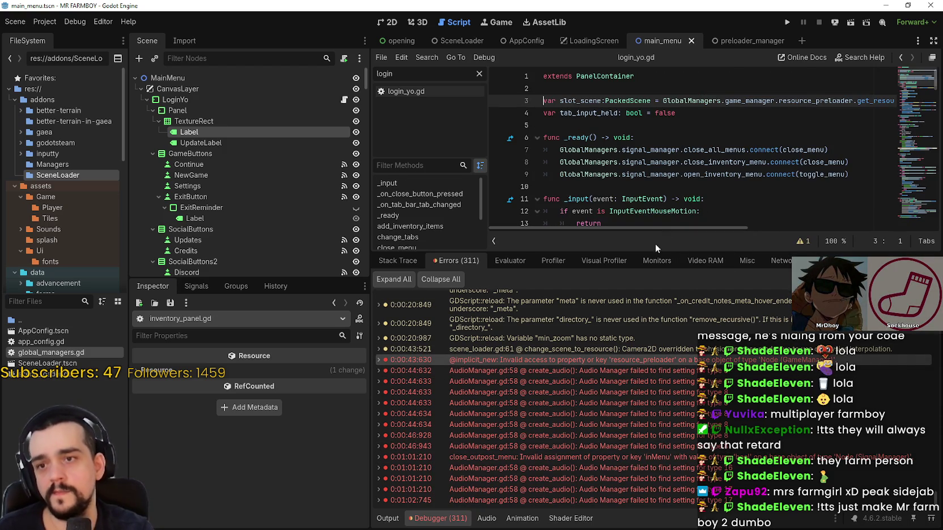
scroll(736, 446, up, 1)
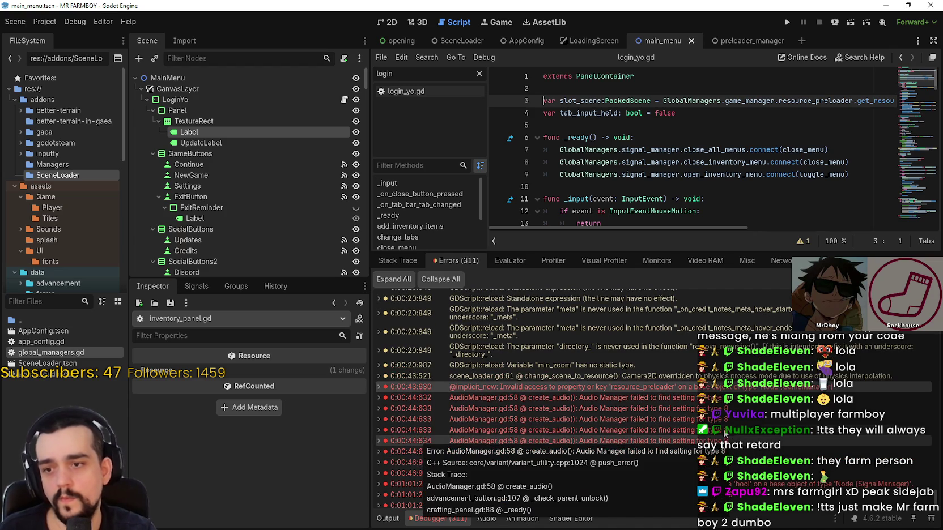
mouse_move(674, 392)
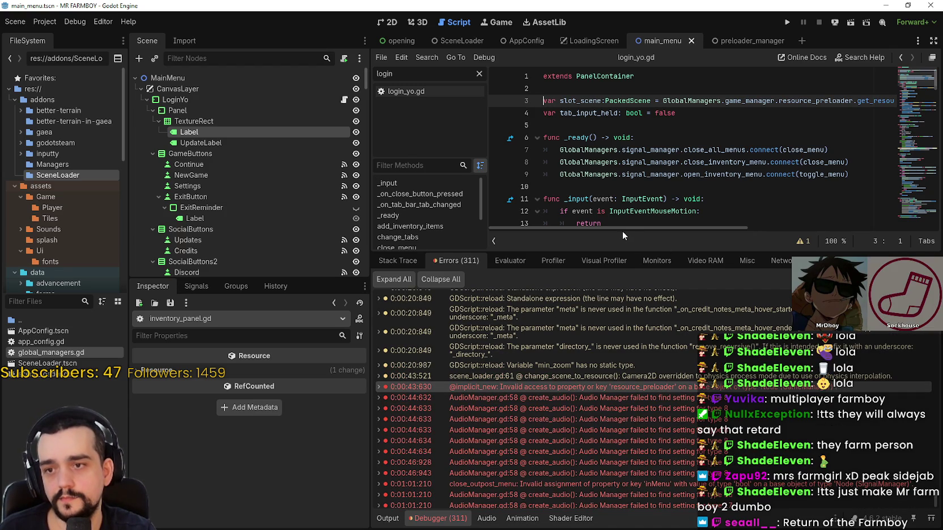
mouse_move(634, 228)
mouse_down()
mouse_move(722, 221)
mouse_move(600, 226)
mouse_up()
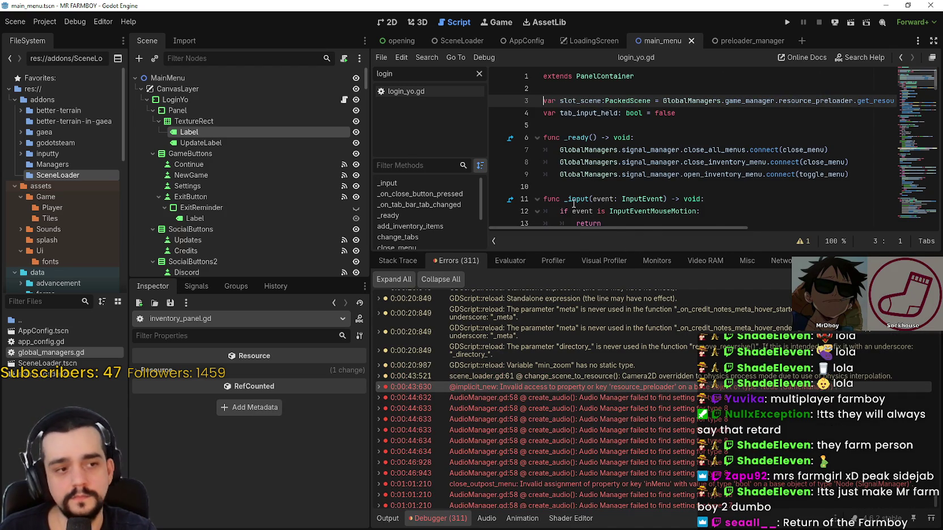
mouse_move(573, 204)
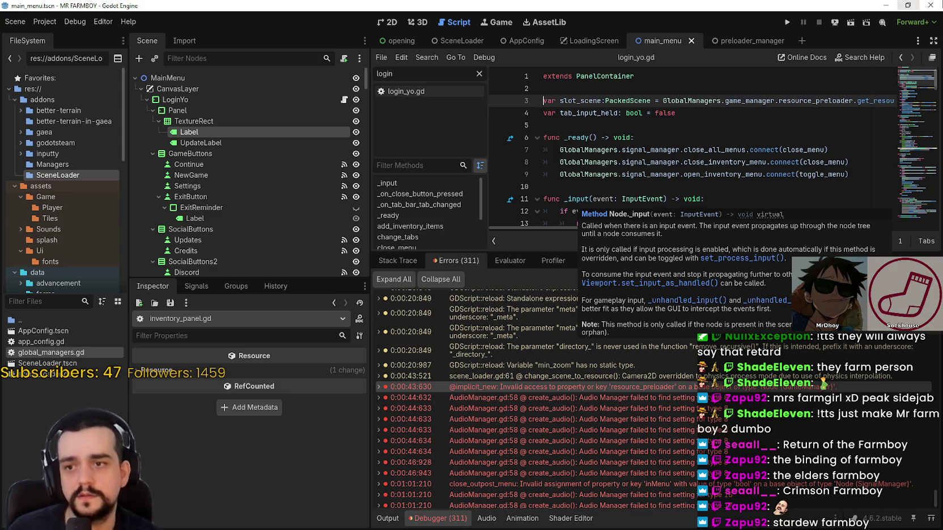
- Drag the debugger splitter down so the code editor is taller
click(609, 199)
click(608, 186)
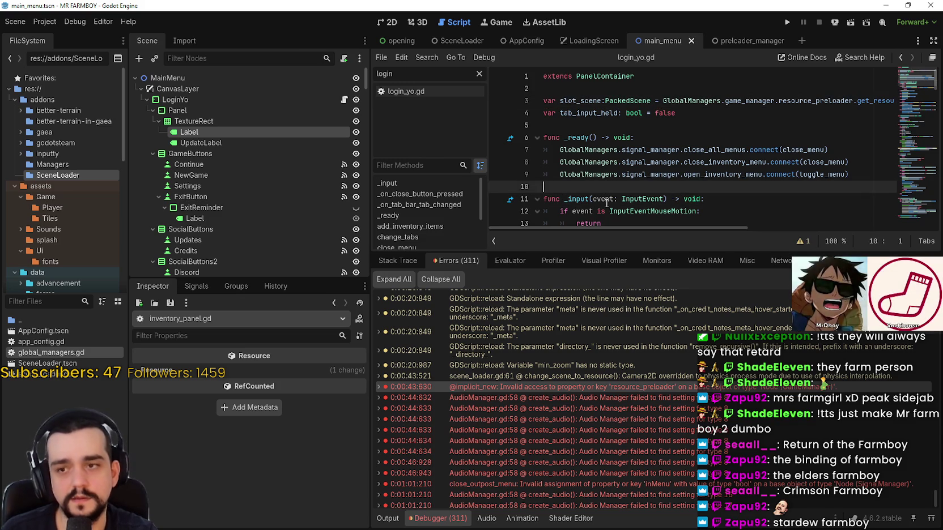
drag(608, 249, 608, 325)
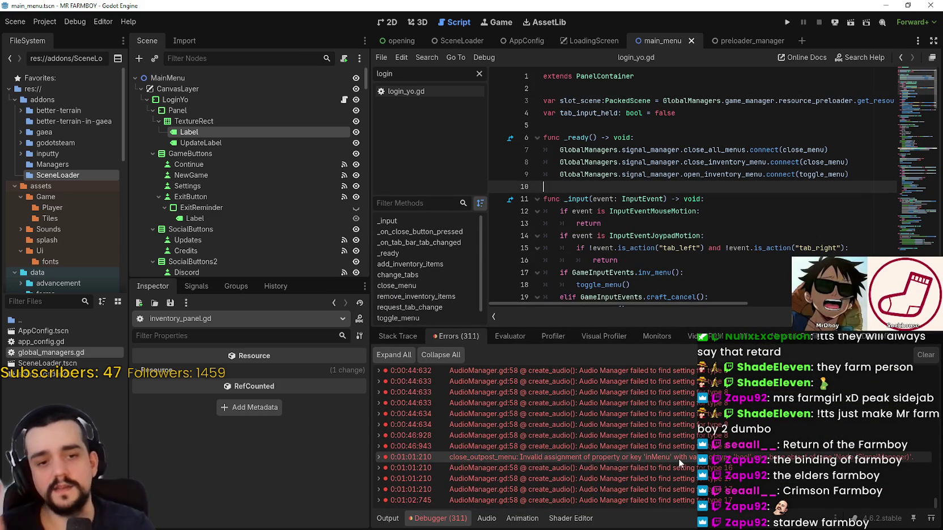
- Open merchant_outpost_panel.gd's close_outpost_menu line 37 from the inMenu error
mouse_move(678, 458)
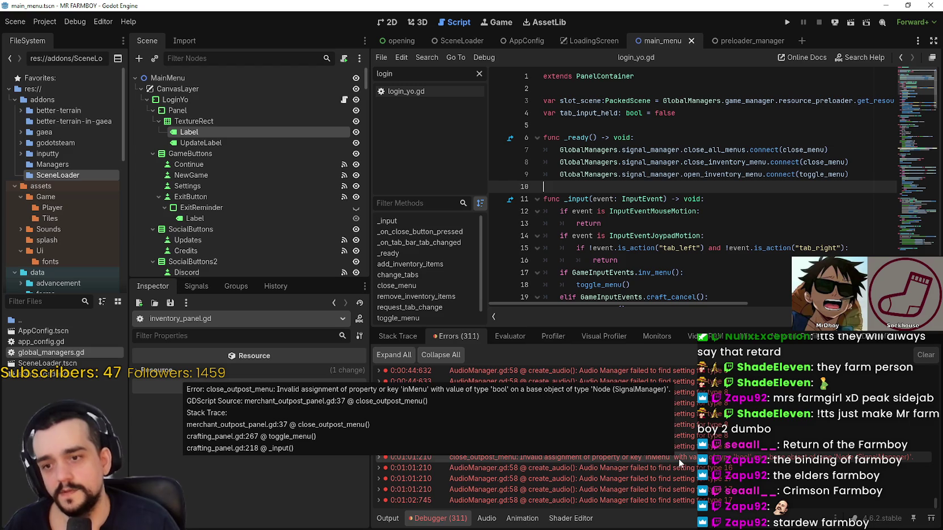
click(732, 456)
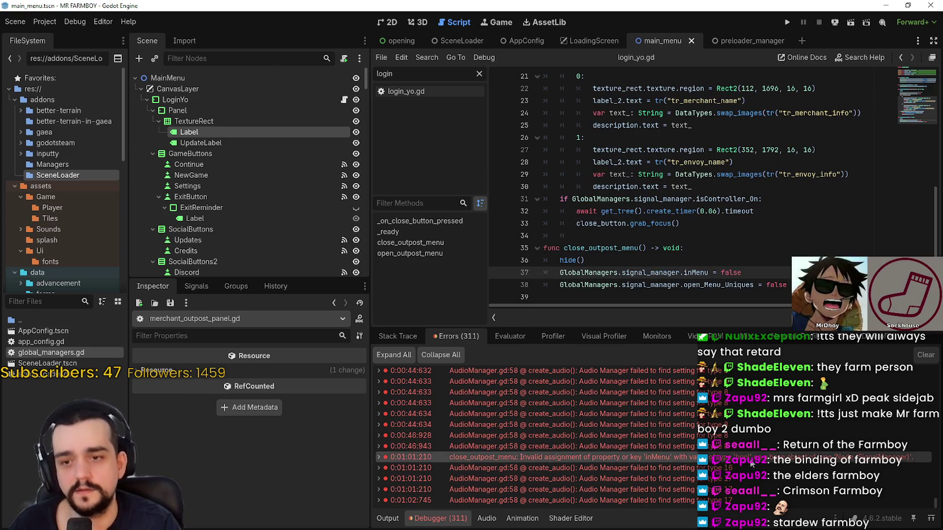
scroll(729, 453, up, 3)
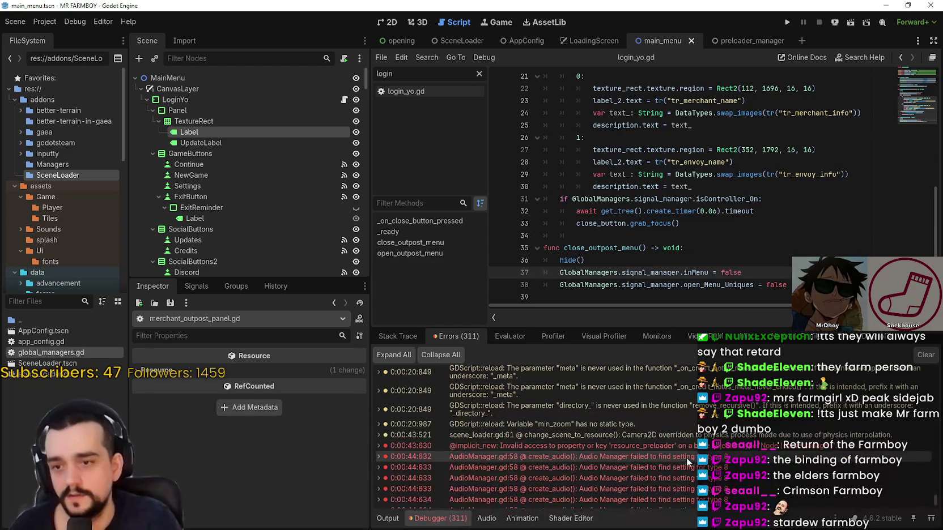
- Show the create_audio code, then filter FileSystem by 'audio' and open AudioManager.tscn
click(729, 456)
click(67, 298)
text(audio)
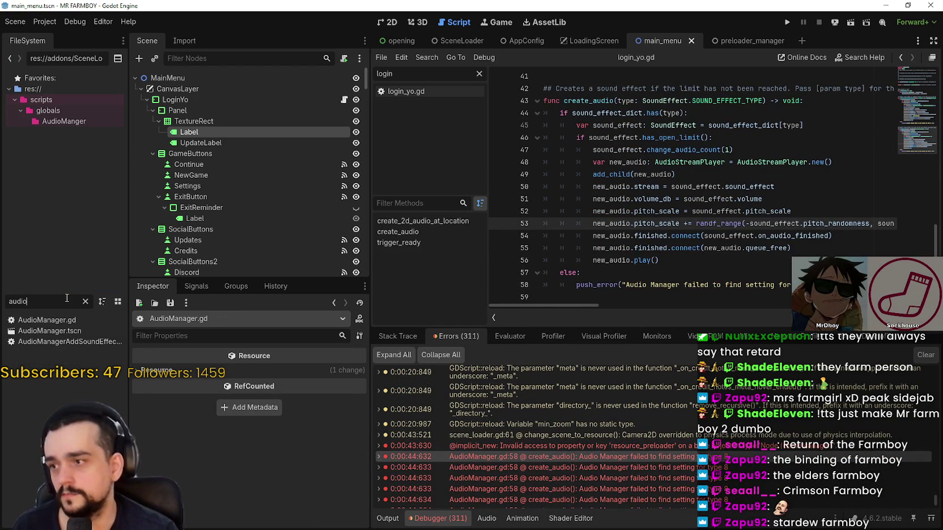
double_click(72, 330)
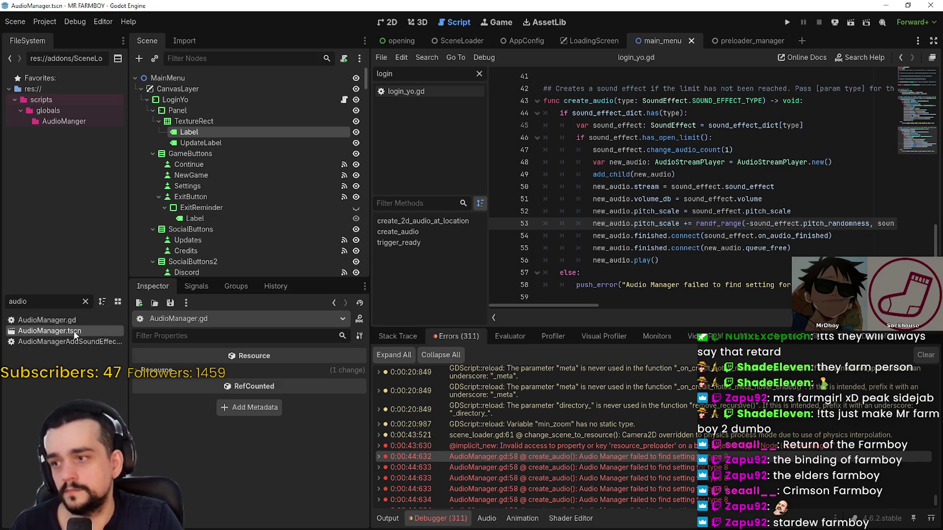
- Save the AudioManager scene and clear the FileSystem filter
click(691, 152)
key(ctrl+s)
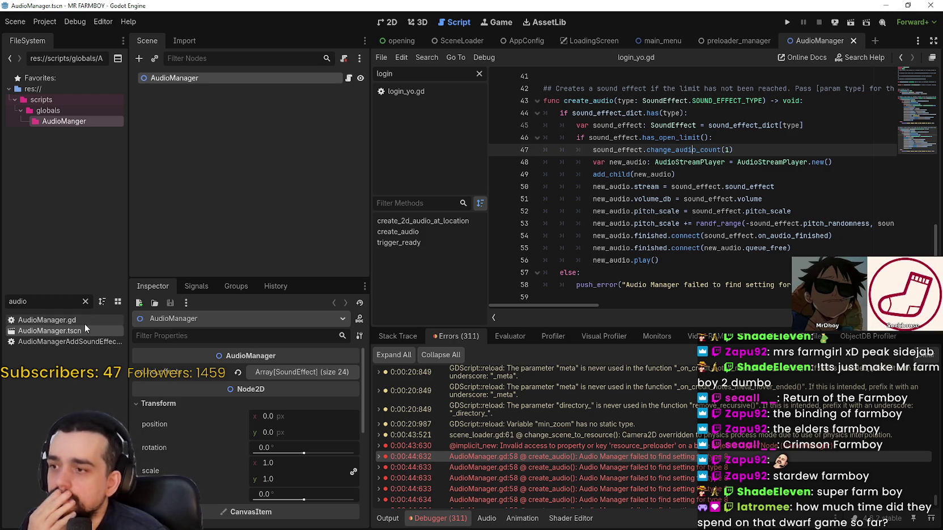
click(86, 303)
- Open the AudioManager node's script, AudioManager.gd
click(349, 80)
scroll(664, 189, up, 13)
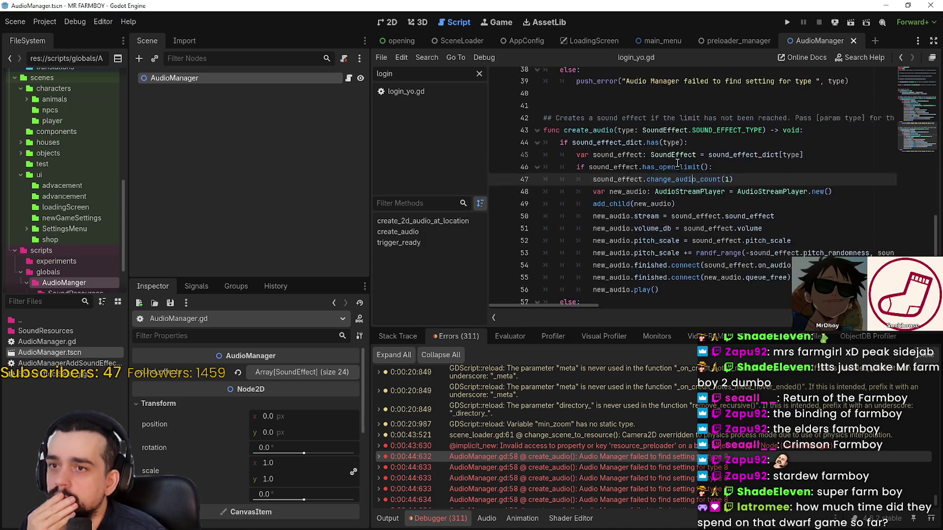
scroll(673, 169, down, 2)
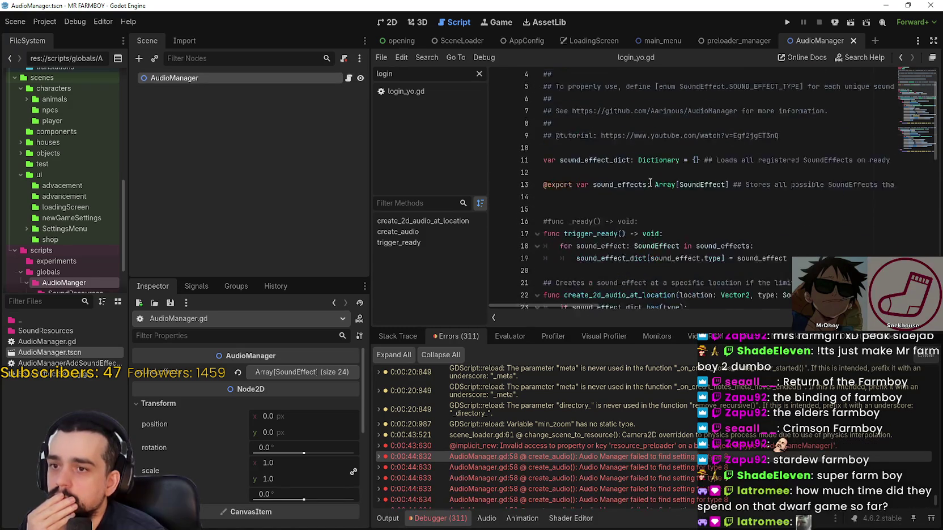
- Comment out 'func trigger_ready() -> void:' and uncomment the 'func _ready()' line
double_click(590, 182)
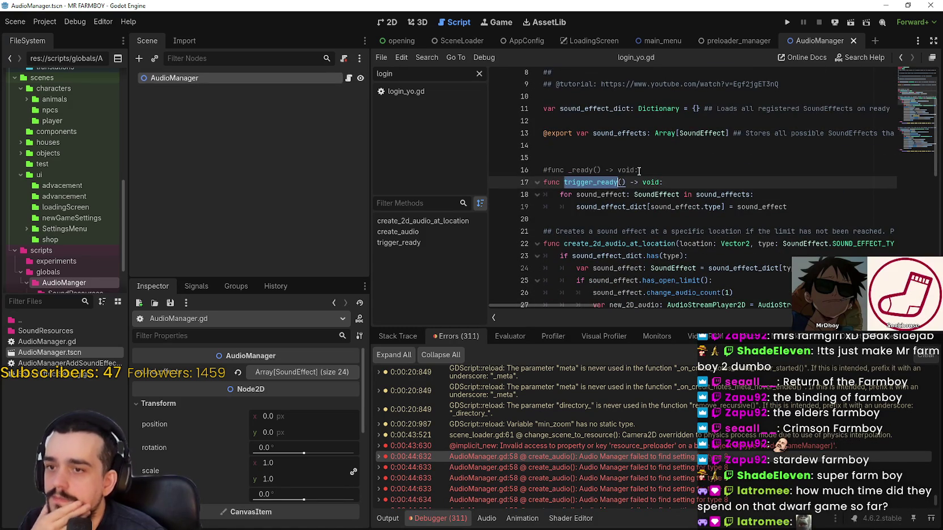
click(671, 182)
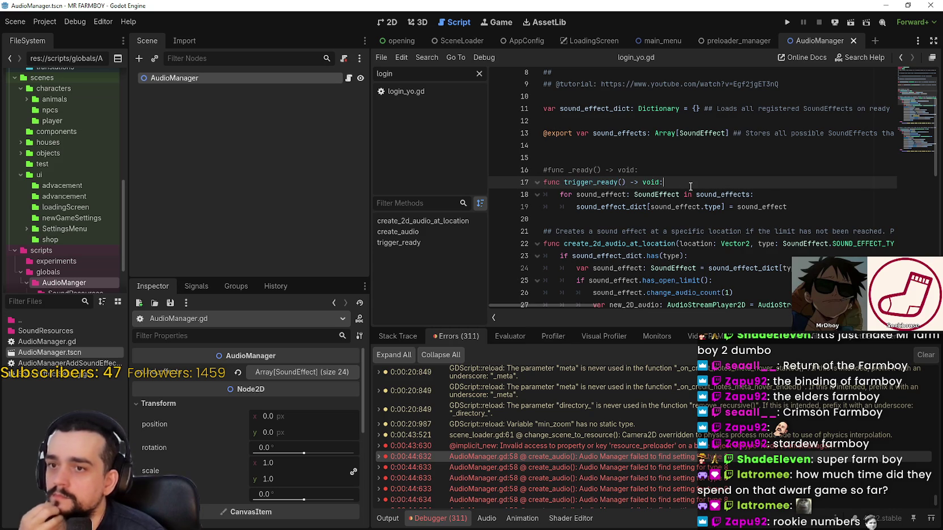
click(545, 182)
text(#)
click(548, 172)
key(BackSpace)
click(655, 170)
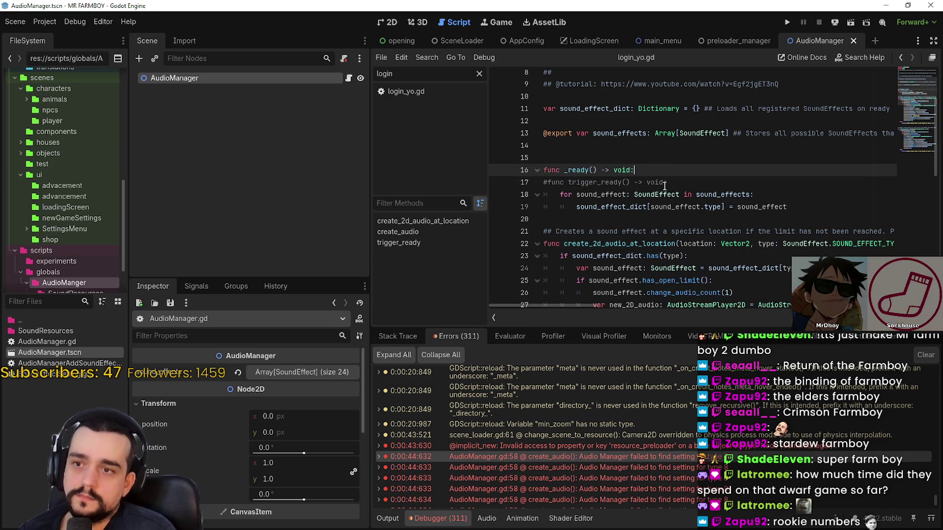
- Add a GlobalManagers.audio_manager assignment on line 20 of _ready and save
click(615, 220)
click(677, 182)
click(674, 220)
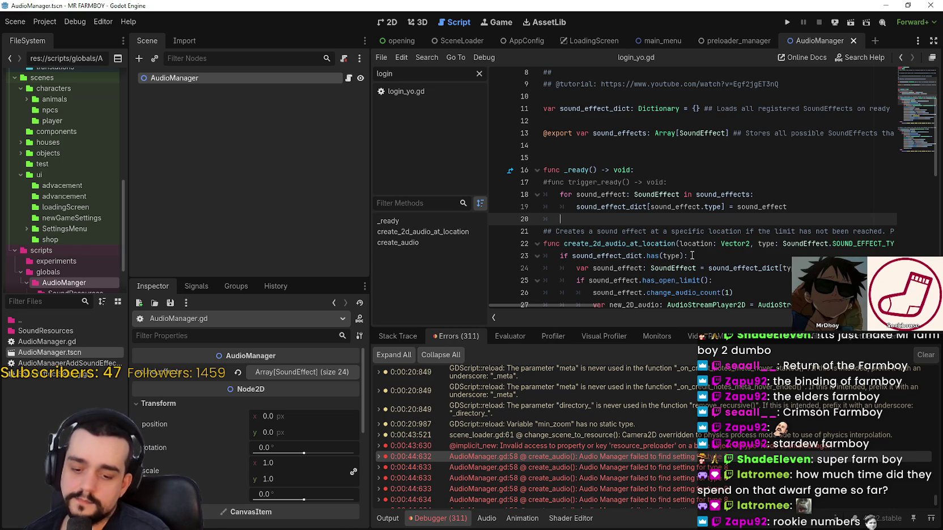
text(GlobalManagers.)
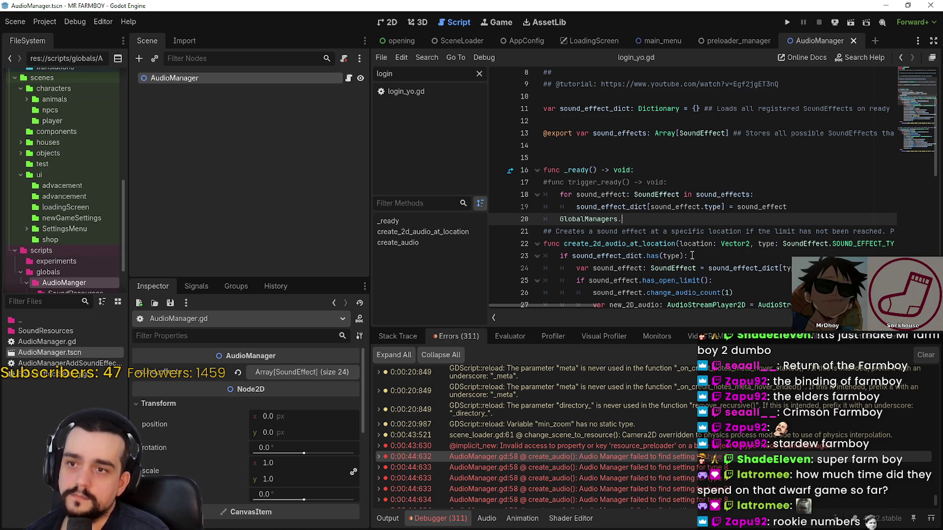
text(a)
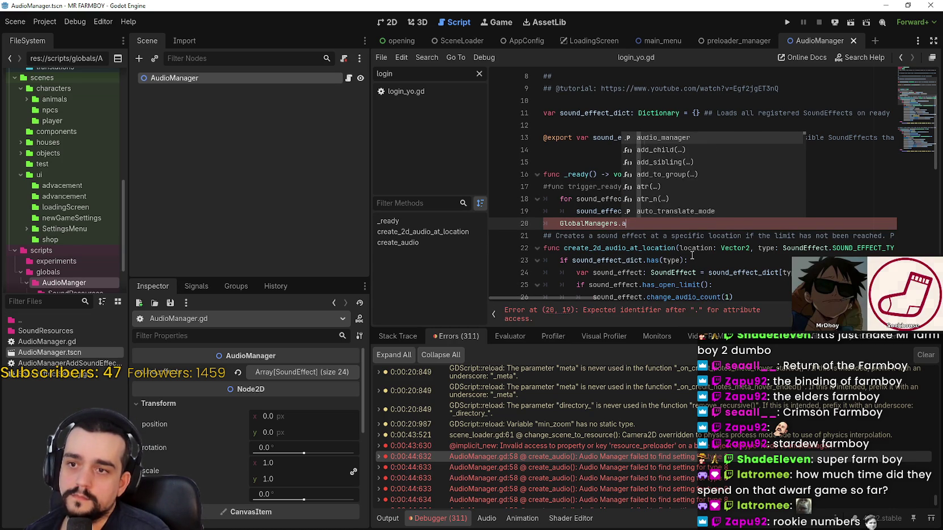
text(udi)
key(Return)
text(self_m)
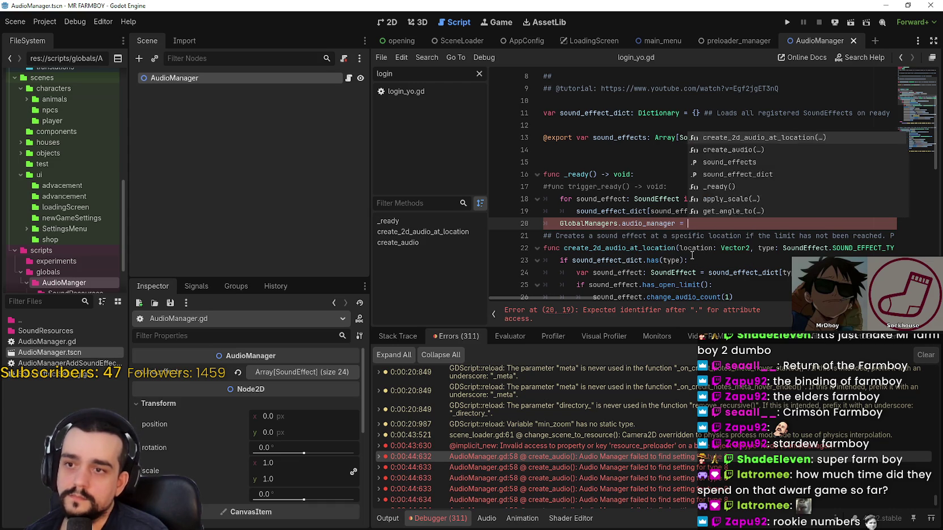
key(Return)
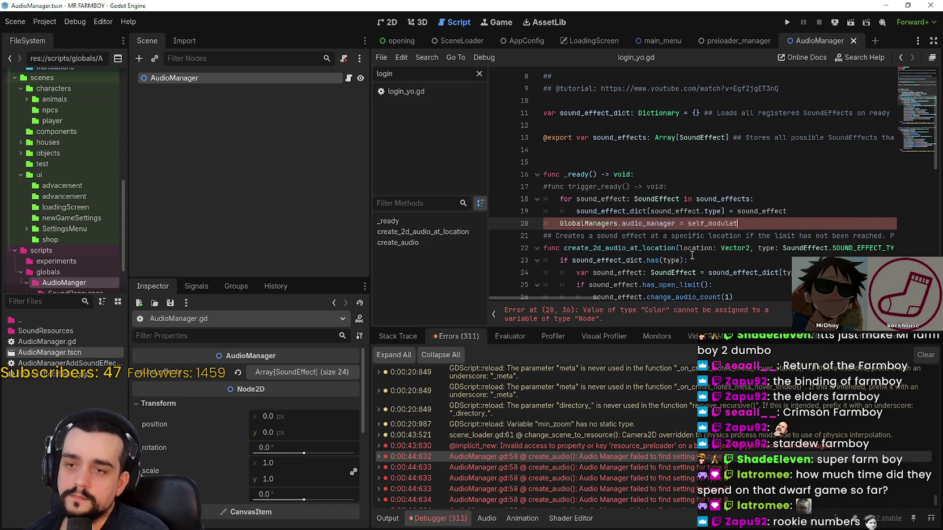
key(BackSpace)
key(BackSpace)
key(BackSpace)
key(Return)
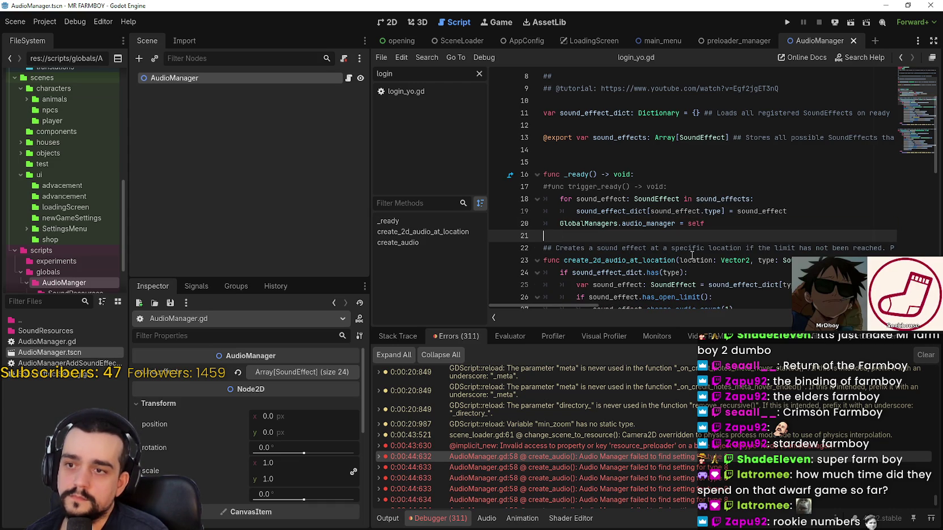
key(ctrl+s)
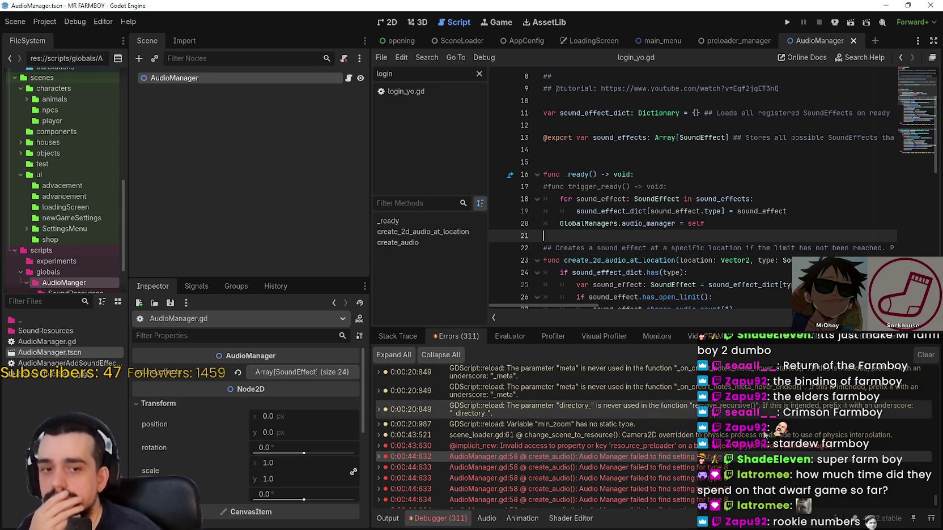
- Jump to the create_audio error code, then to inventory_panel.gd's resource_preloader line
scroll(739, 491, down, 3)
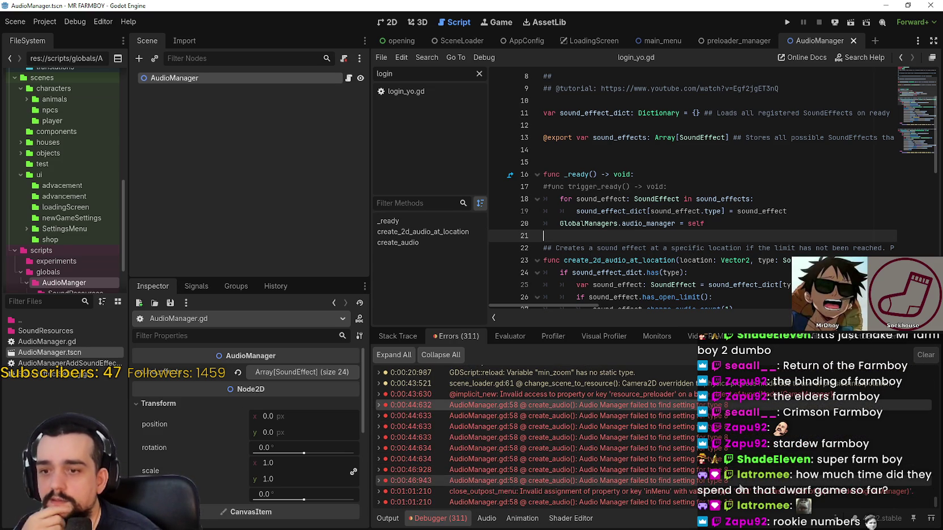
scroll(740, 488, down, 1)
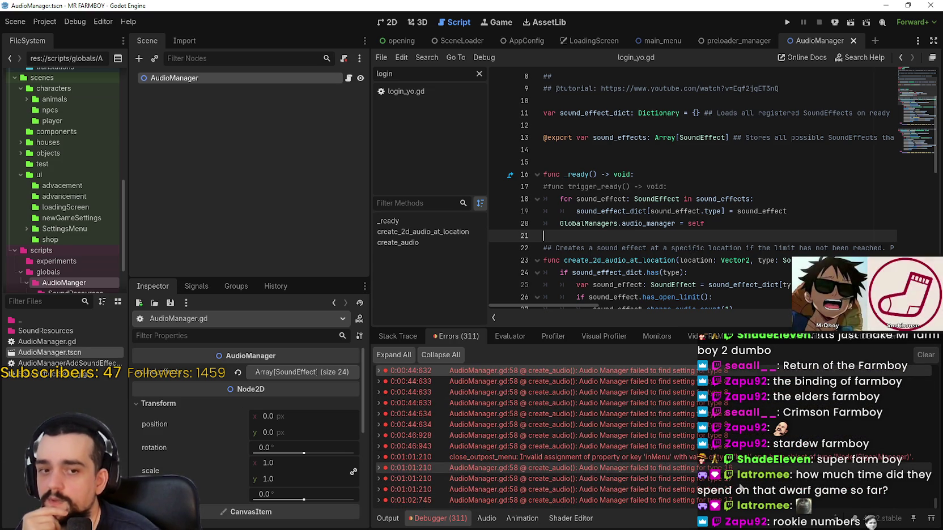
mouse_move(740, 488)
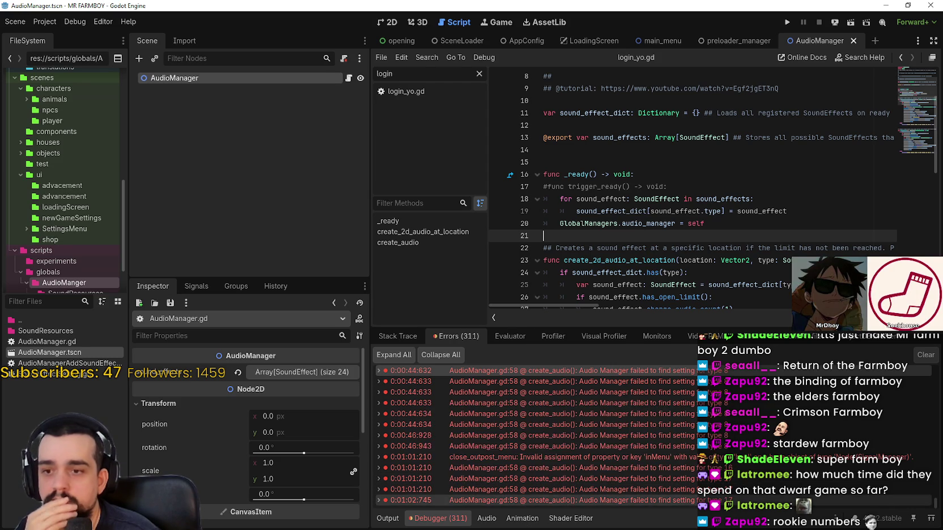
click(751, 403)
scroll(739, 425, up, 3)
click(729, 448)
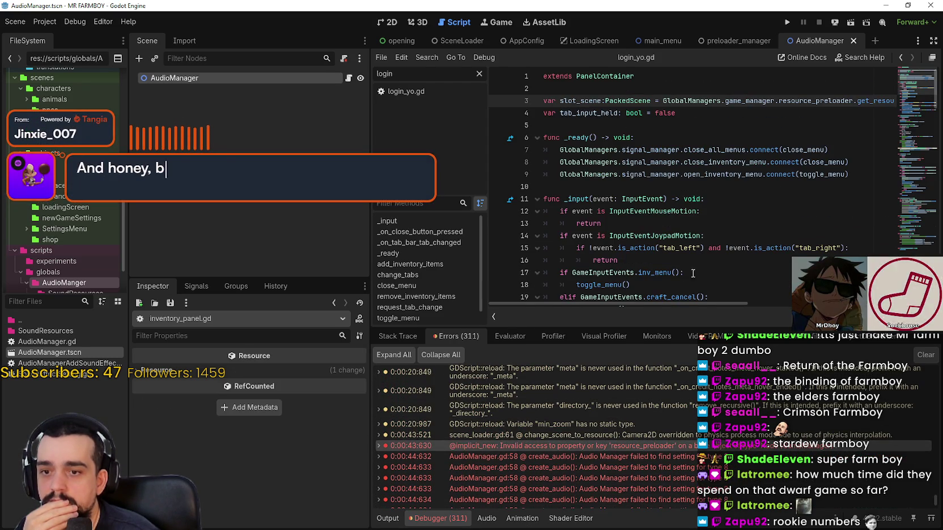
click(670, 187)
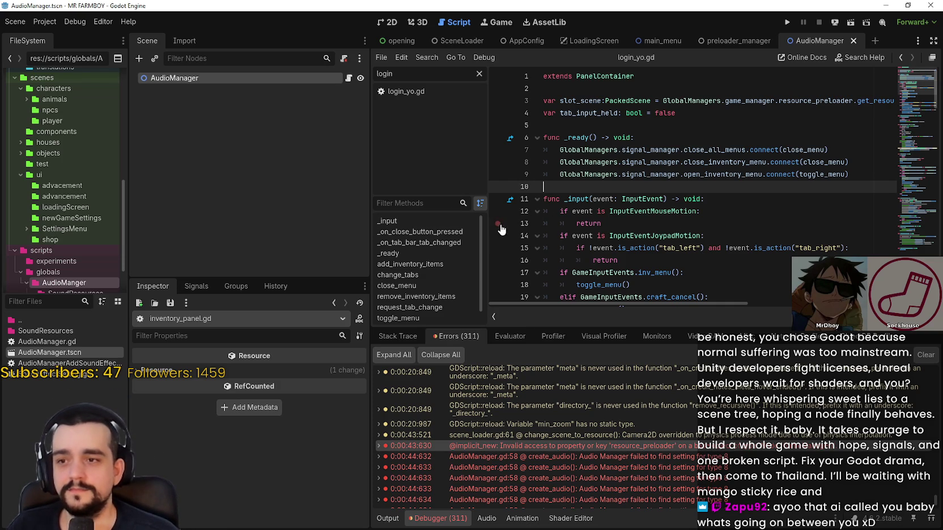
click(670, 224)
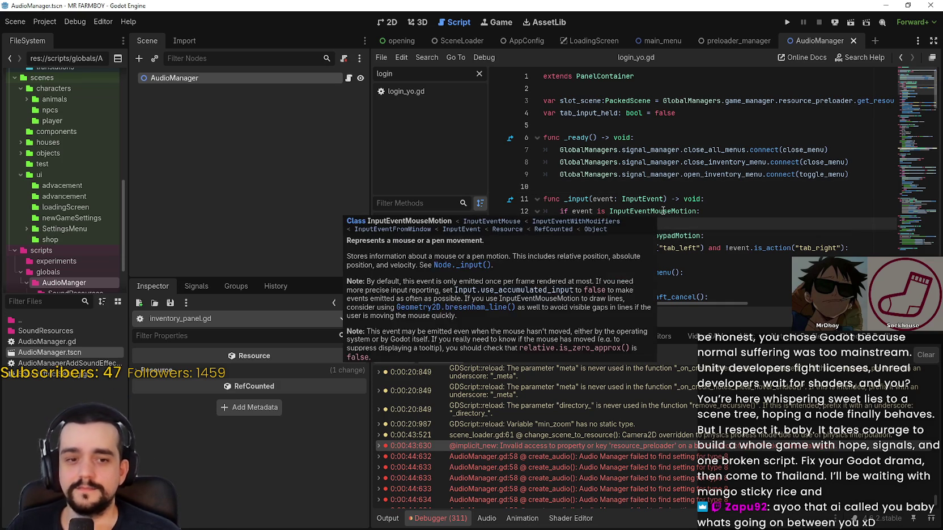
key(Return)
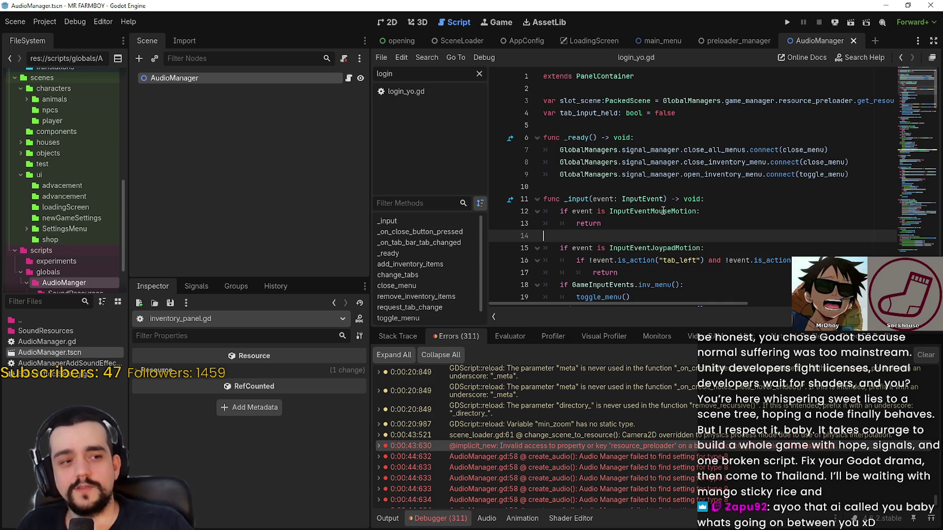
key(BackSpace)
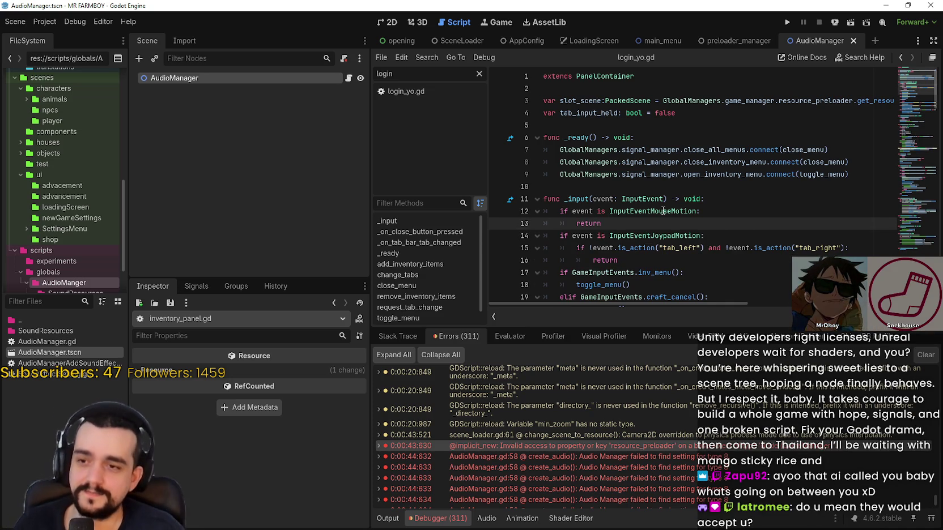
click(641, 187)
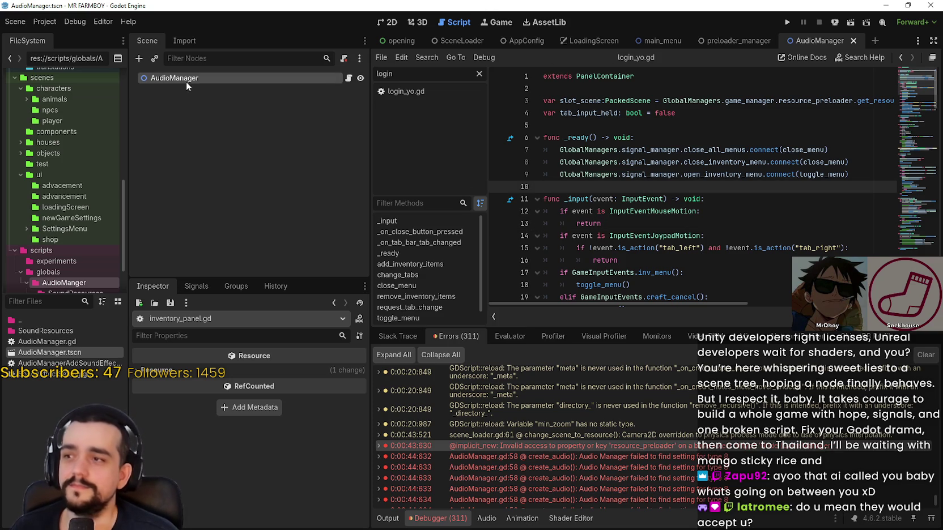
- Return to AudioManager.gd and save it, leaving the _ready loop line unchanged
click(348, 77)
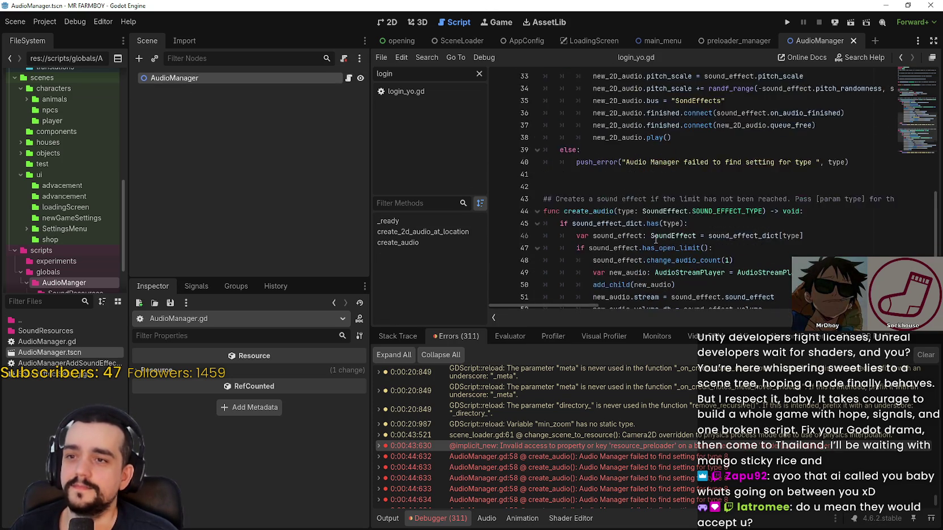
scroll(656, 241, up, 9)
key(ctrl+s)
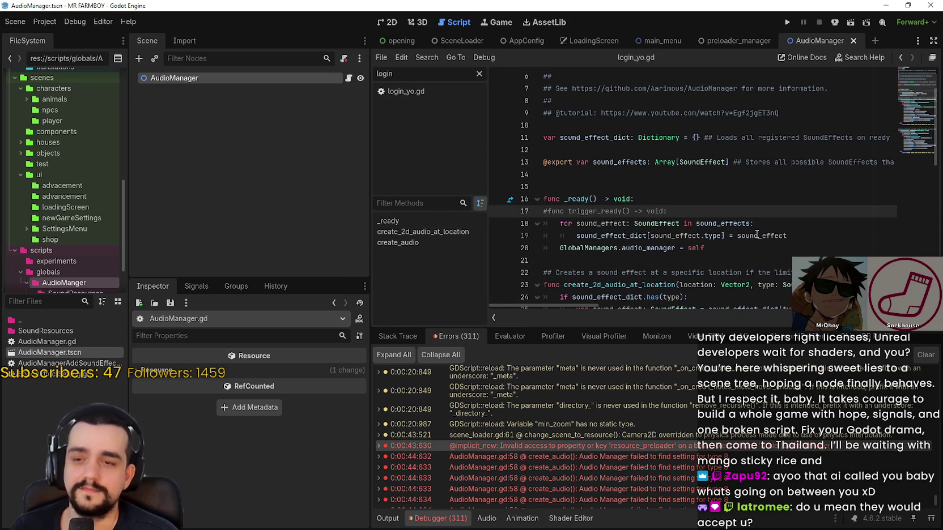
click(810, 237)
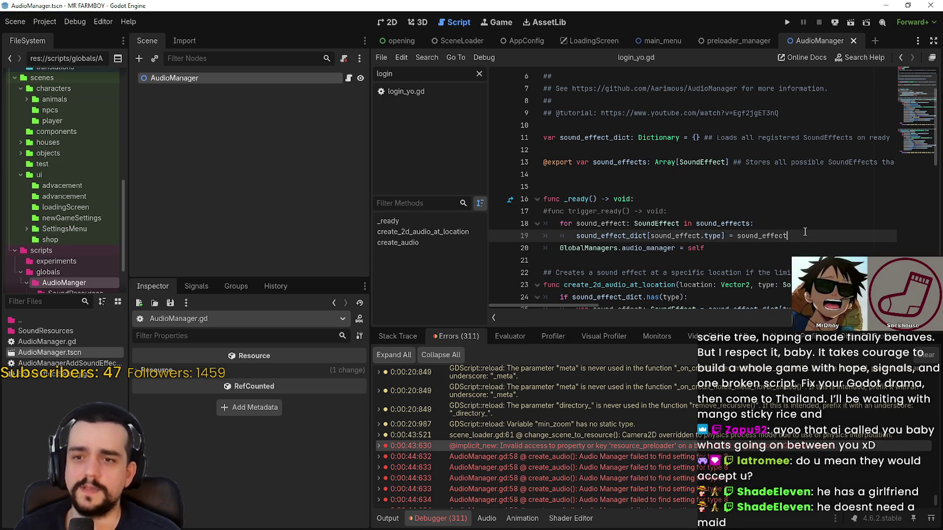
key(Return)
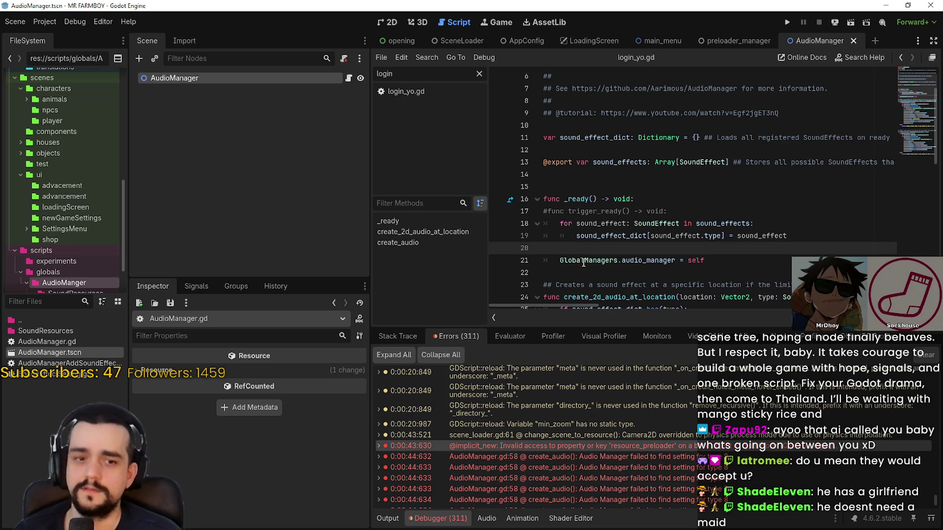
key(BackSpace)
key(BackSpace)
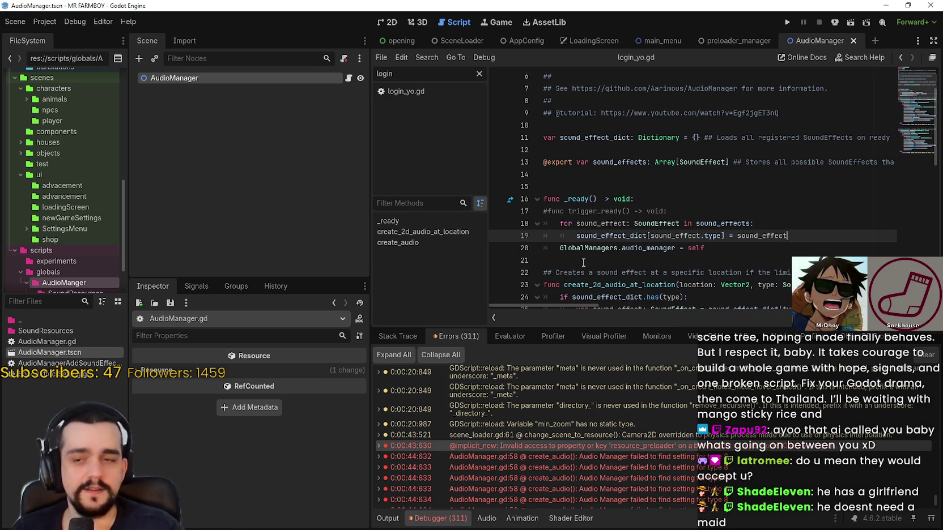
- Delete the commented-out '#func trigger_ready() -> void:' line and save the script
triple_click(683, 211)
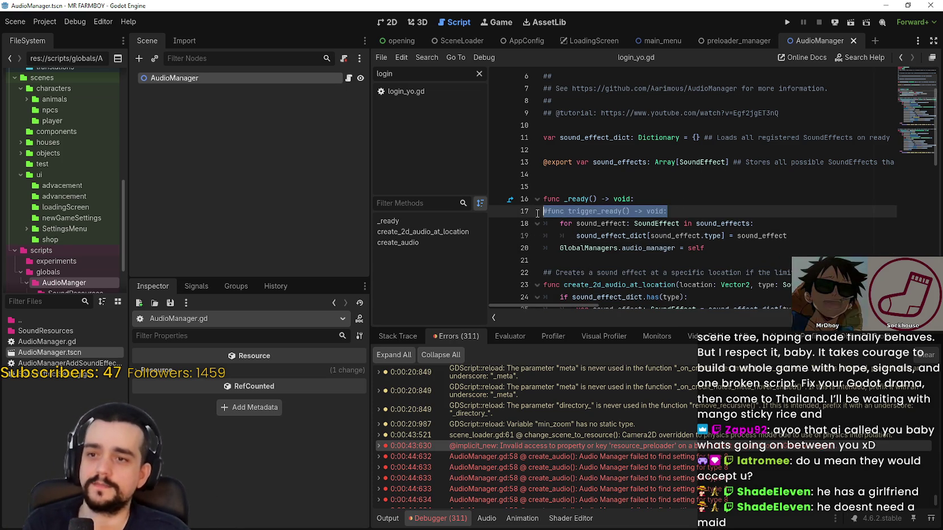
key(BackSpace)
key(BackSpace)
click(602, 252)
click(604, 260)
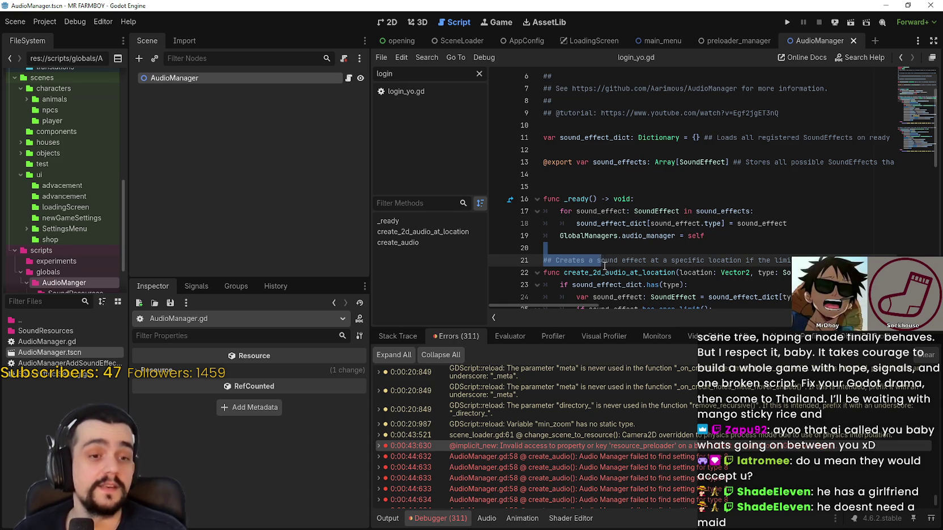
key(ctrl+s)
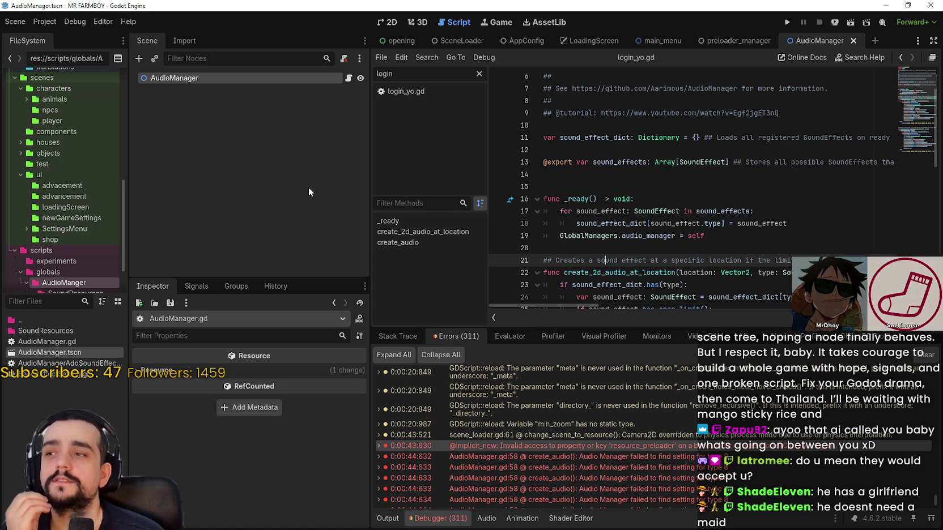
click(427, 91)
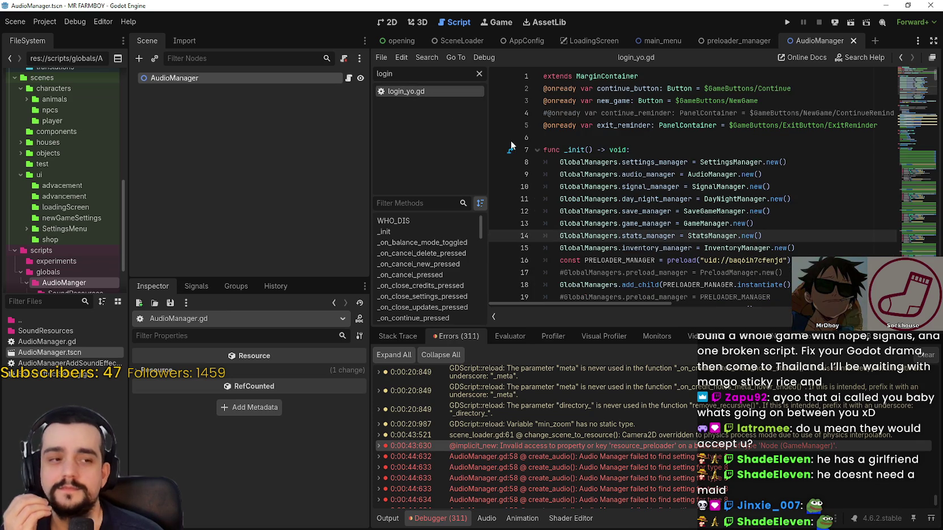
- Inspect login_yo.gd's _init, from the day_night_manager line up to the PRELOADER_MANAGER preload
click(685, 212)
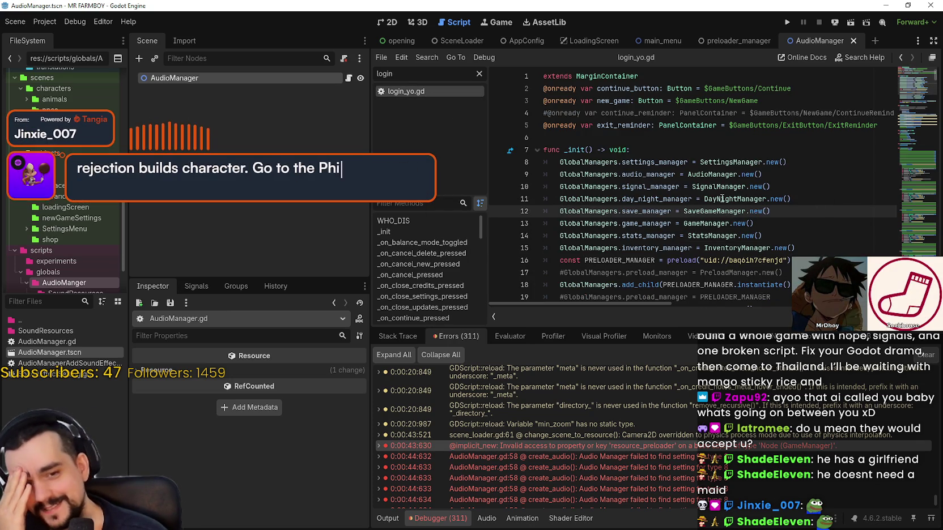
click(710, 142)
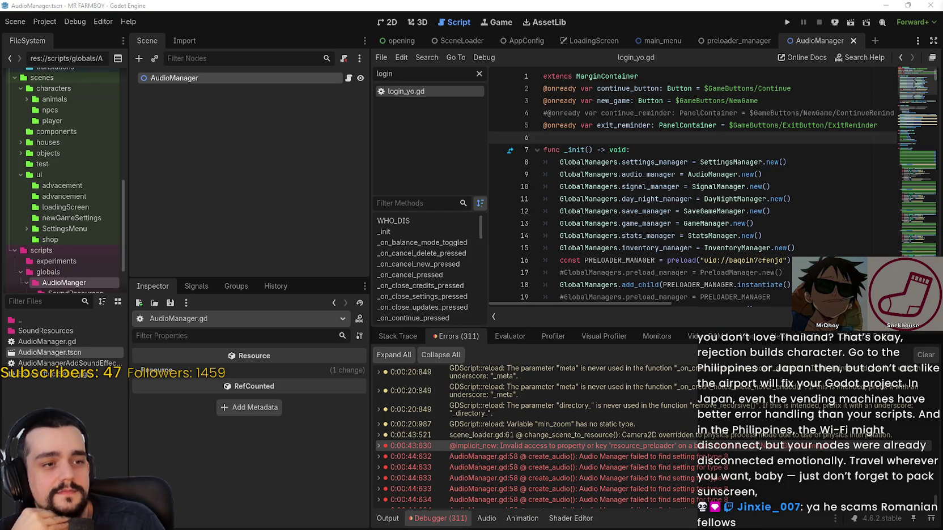
- Read the preloader setup lines in login_yo.gd's _init function
click(702, 276)
scroll(702, 271, down, 2)
click(794, 234)
click(796, 225)
click(800, 175)
click(796, 137)
click(794, 163)
- Review the manager creation lines, including stats_manager, tool_manager, steamworks and level_manager
scroll(795, 170, up, 2)
click(802, 210)
click(801, 220)
click(800, 198)
click(799, 174)
click(800, 163)
click(798, 222)
click(812, 234)
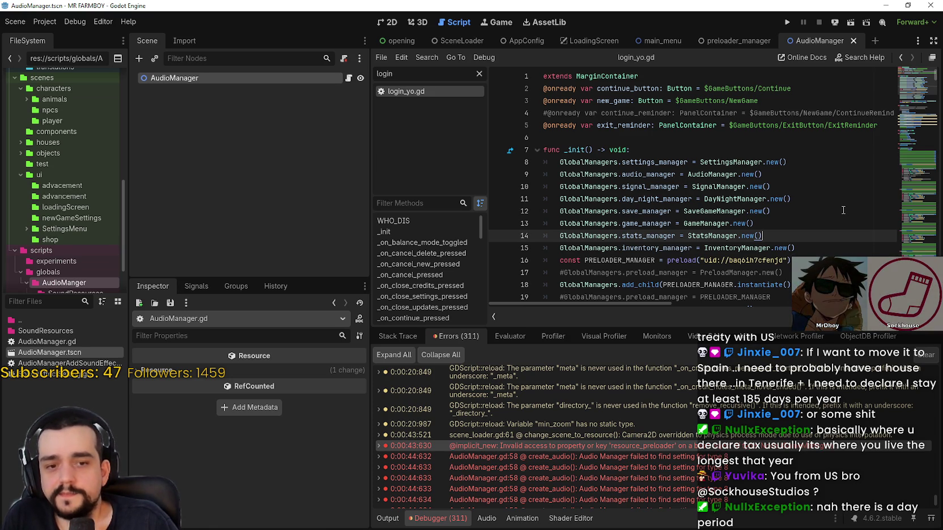
scroll(751, 204, down, 2)
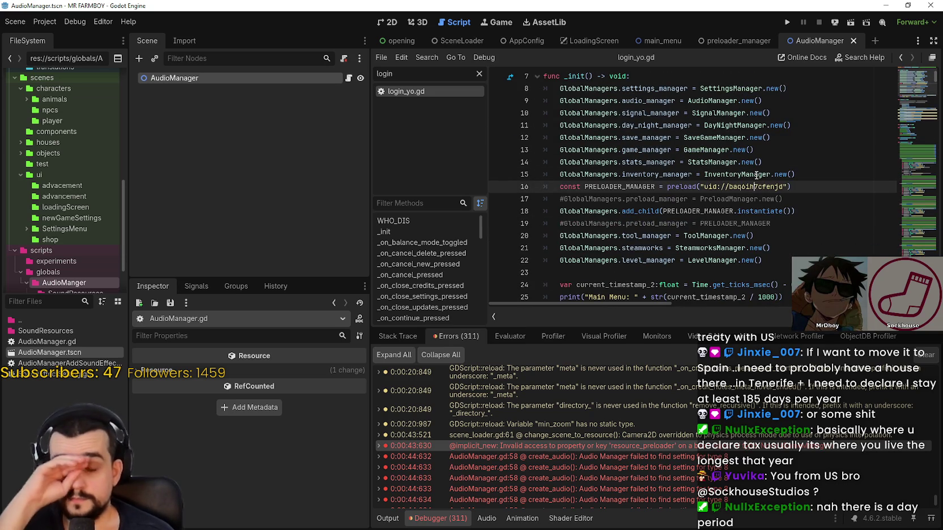
mouse_move(755, 178)
click(815, 188)
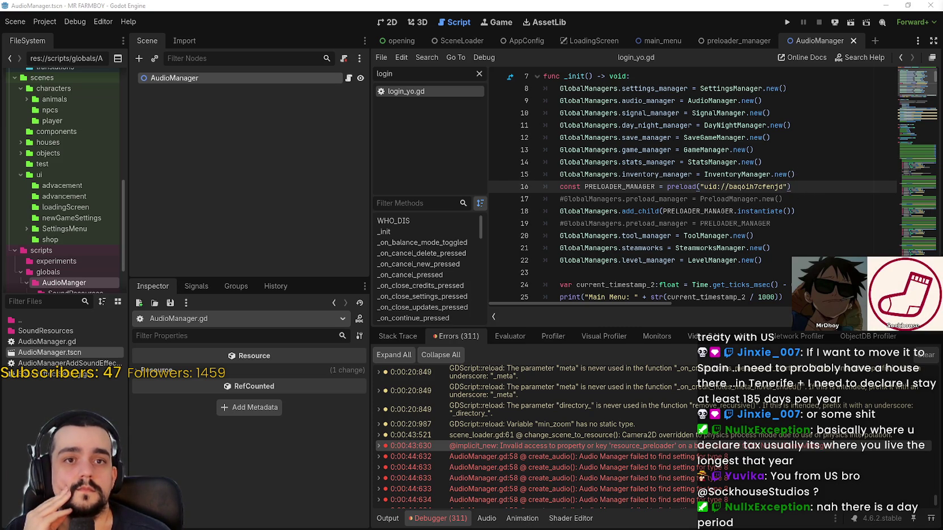
click(654, 236)
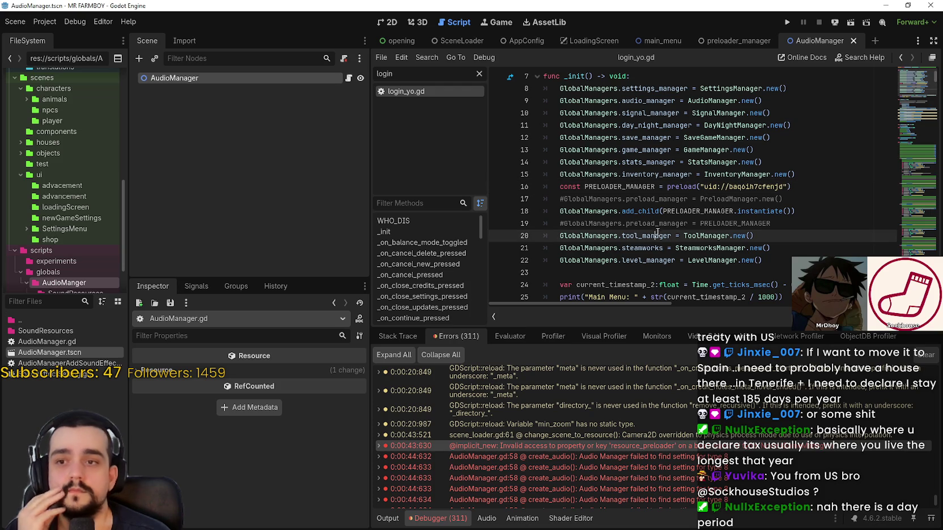
mouse_move(787, 264)
mouse_down()
mouse_move(538, 233)
mouse_move(639, 244)
mouse_move(635, 264)
mouse_up()
click(613, 248)
double_click(613, 247)
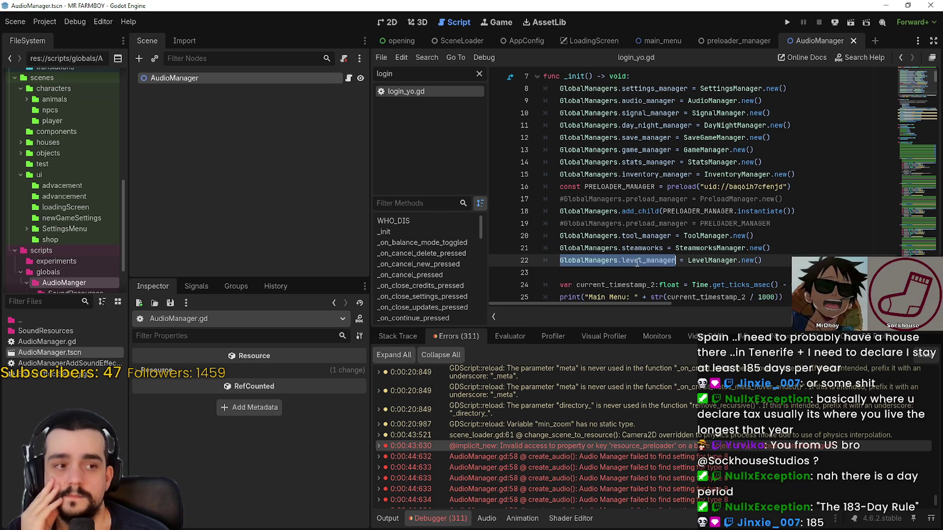
mouse_move(636, 250)
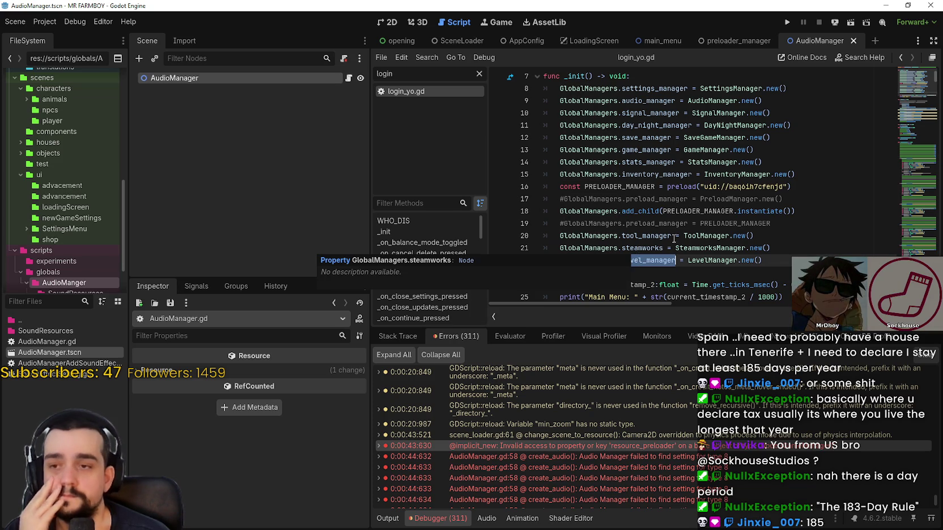
drag(753, 278, 674, 247)
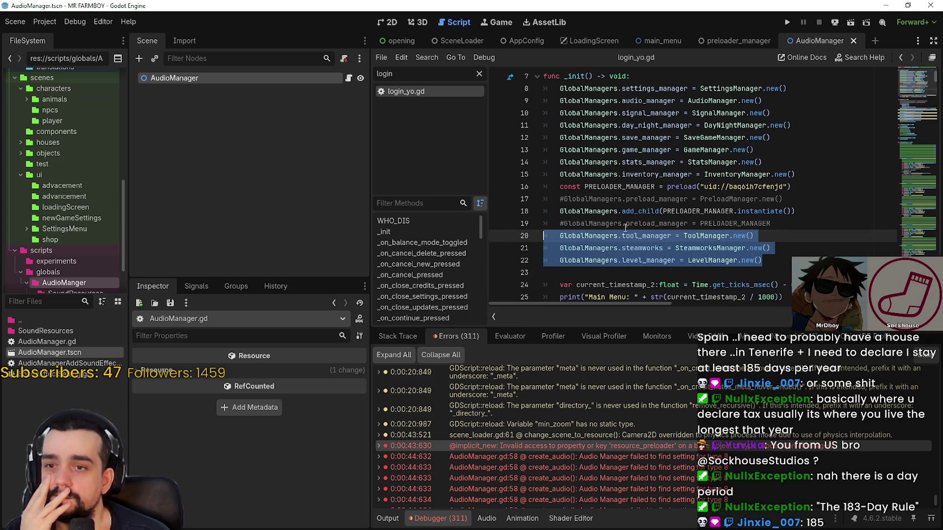
mouse_move(778, 224)
mouse_down()
mouse_move(646, 210)
mouse_move(544, 212)
mouse_move(545, 223)
mouse_move(567, 193)
mouse_up()
drag(787, 199, 542, 199)
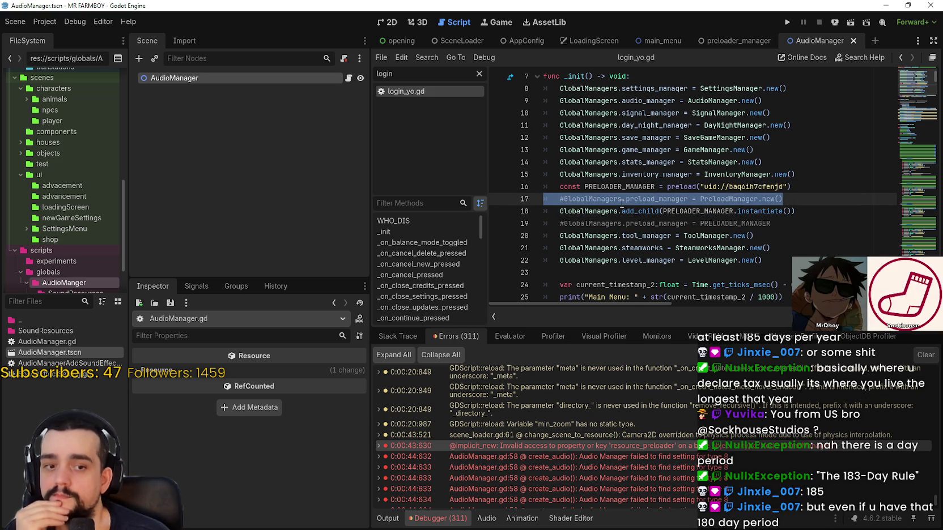
scroll(804, 213, up, 1)
scroll(803, 212, down, 1)
click(527, 223)
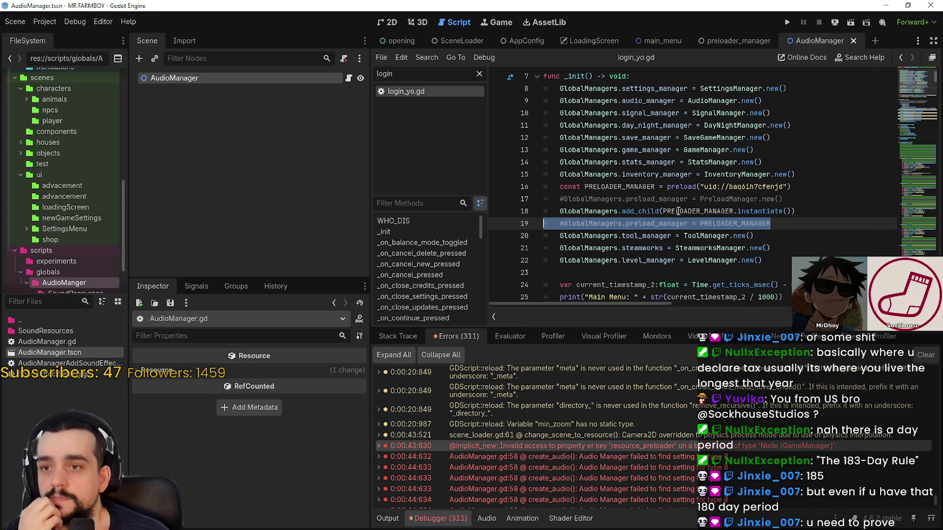
key(BackSpace)
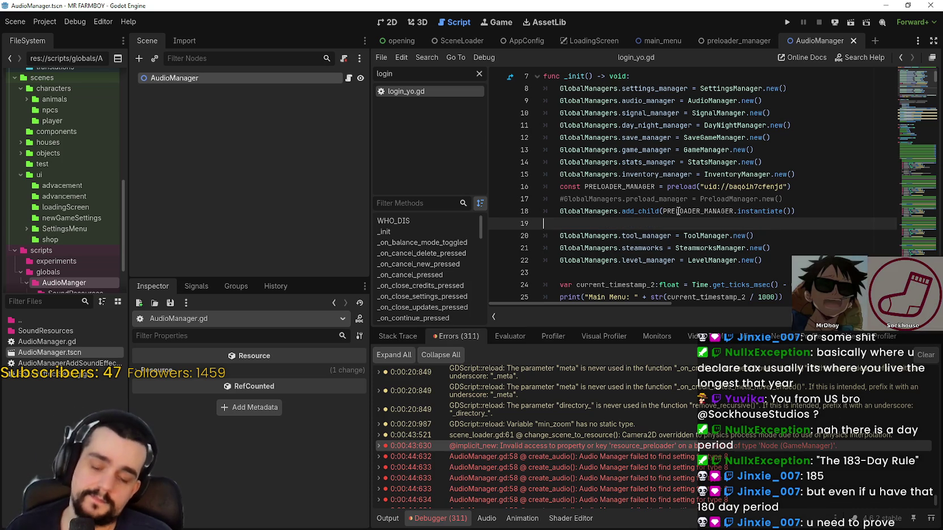
key(ctrl+z)
click(717, 212)
drag(771, 223, 564, 223)
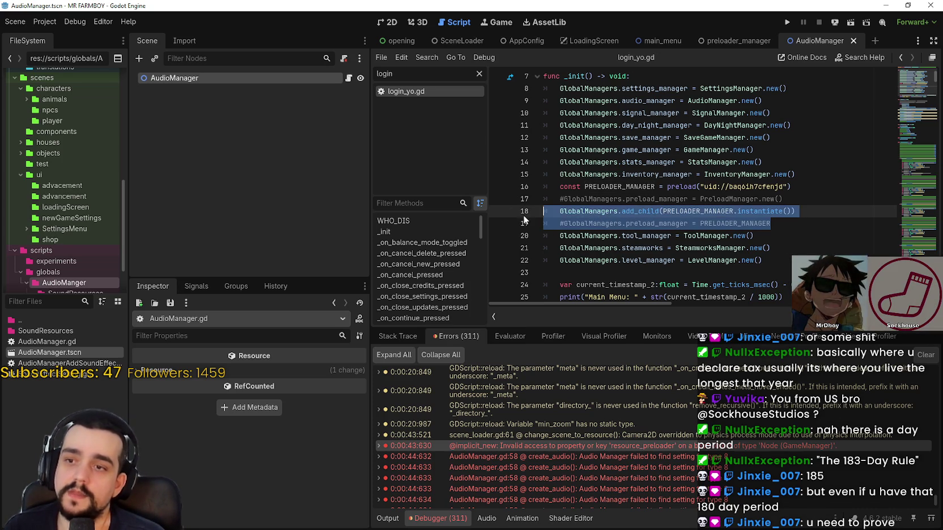
click(782, 236)
mouse_move(771, 224)
mouse_down()
mouse_move(640, 210)
mouse_move(533, 222)
mouse_up()
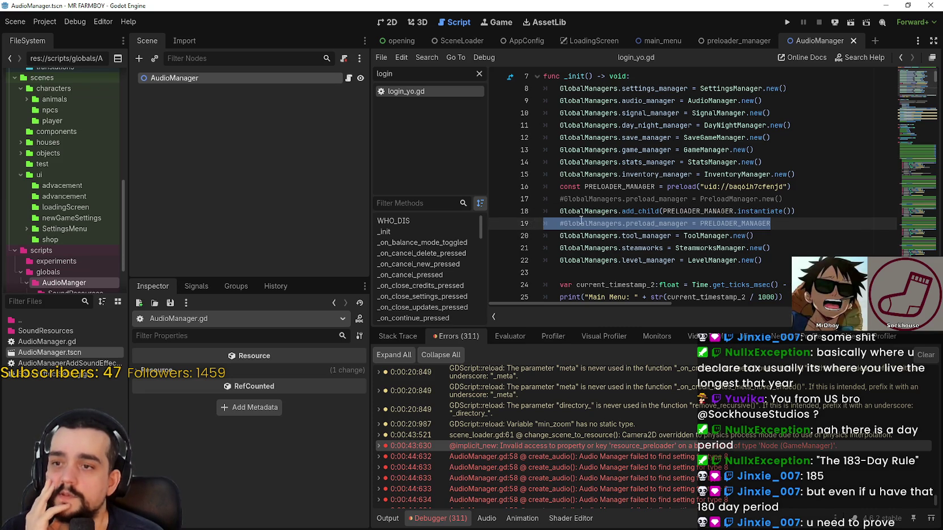
click(777, 228)
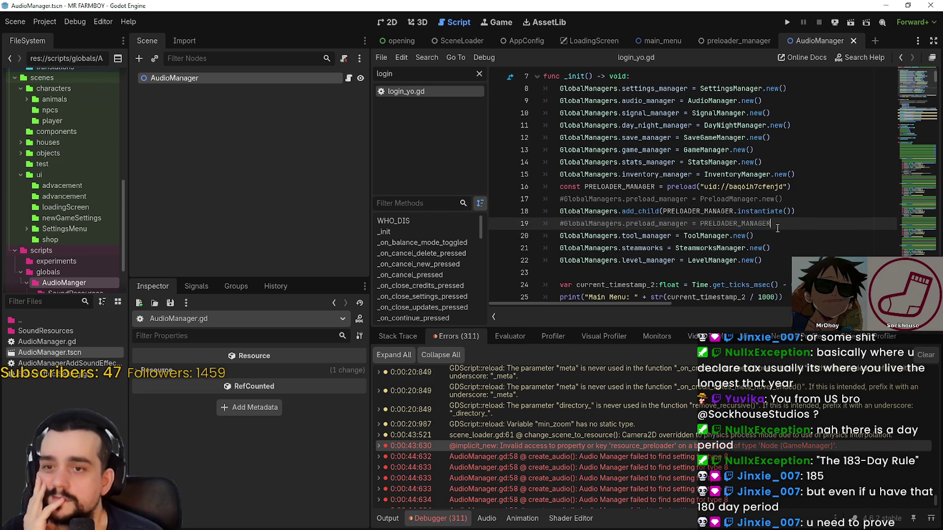
drag(592, 223, 558, 223)
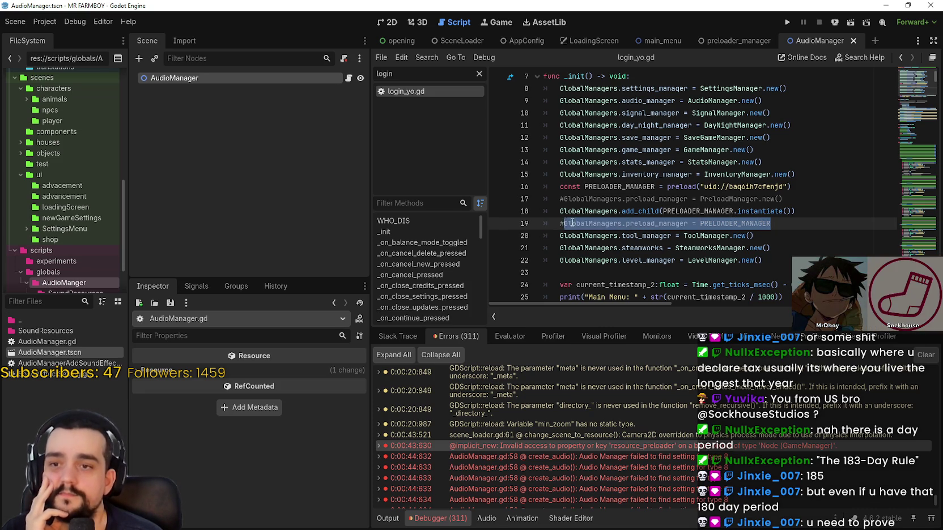
drag(554, 221, 549, 222)
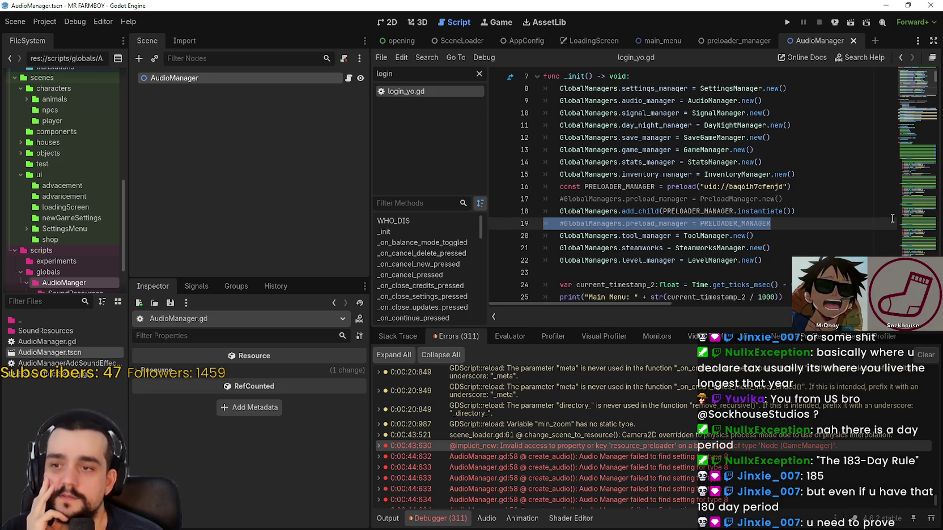
click(807, 207)
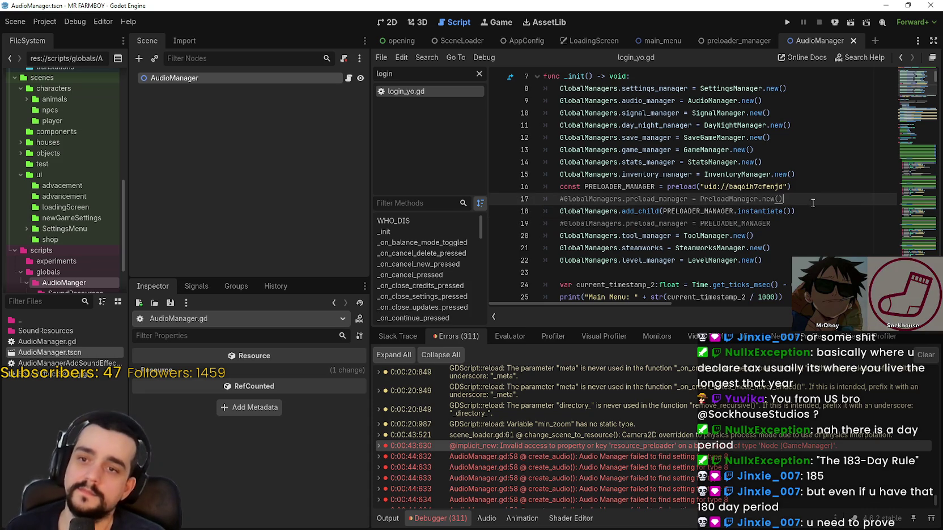
click(787, 200)
click(797, 185)
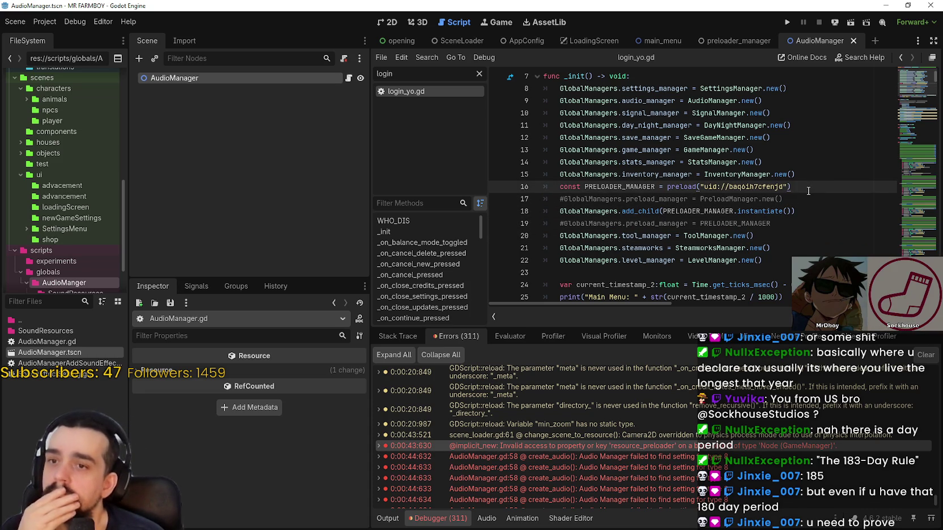
click(805, 194)
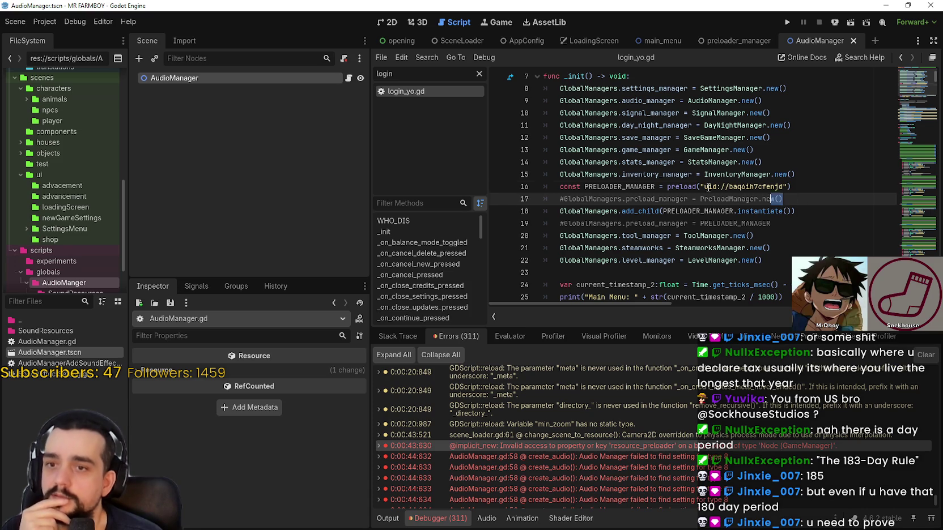
drag(783, 198, 579, 196)
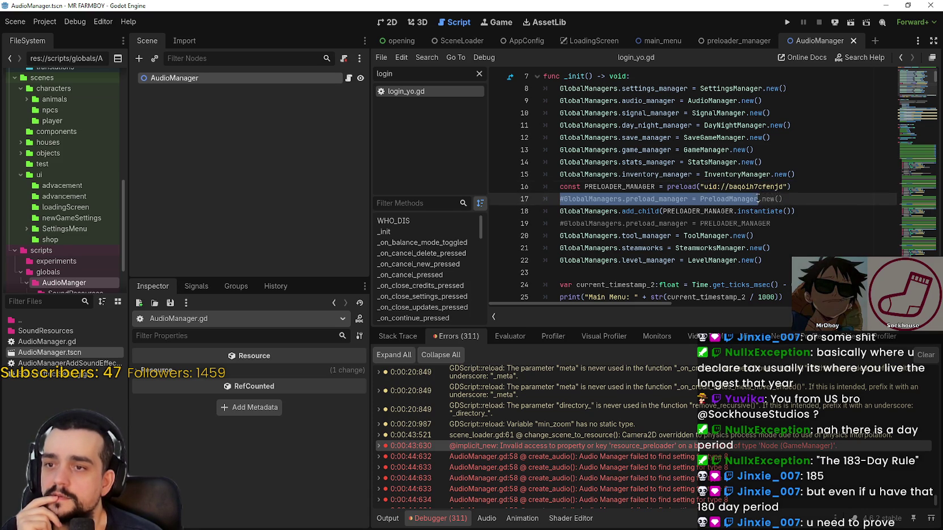
key(Down)
key(Down)
key(Down)
click(541, 199)
key(shift+Down)
key(shift+End)
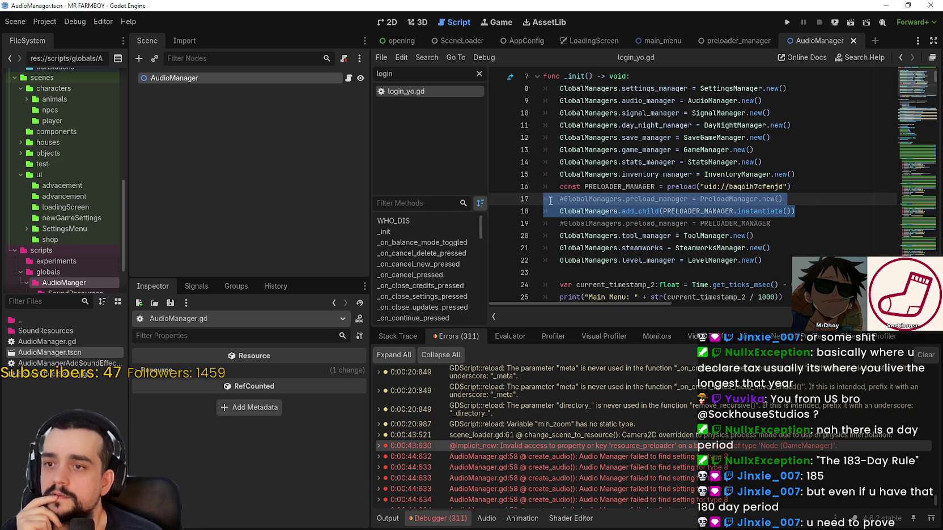
click(813, 226)
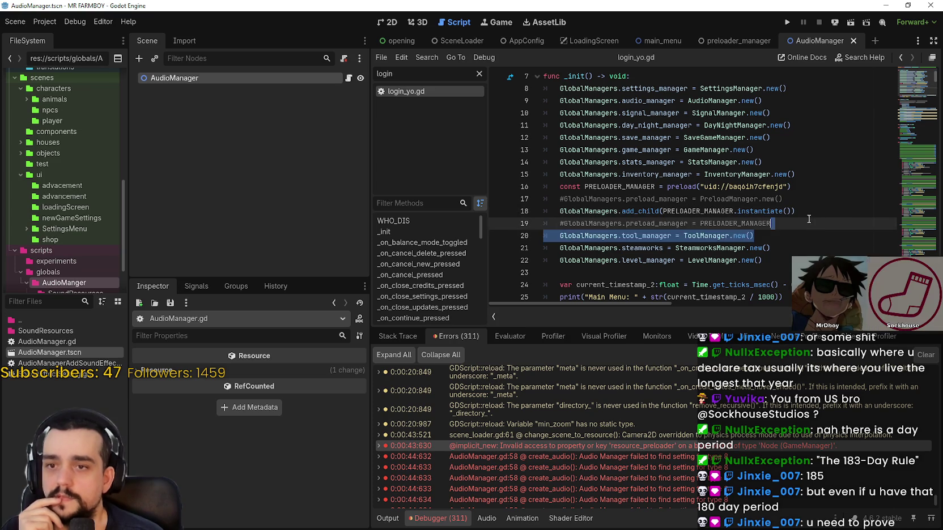
mouse_move(732, 217)
mouse_down()
mouse_move(492, 219)
mouse_move(495, 197)
mouse_up()
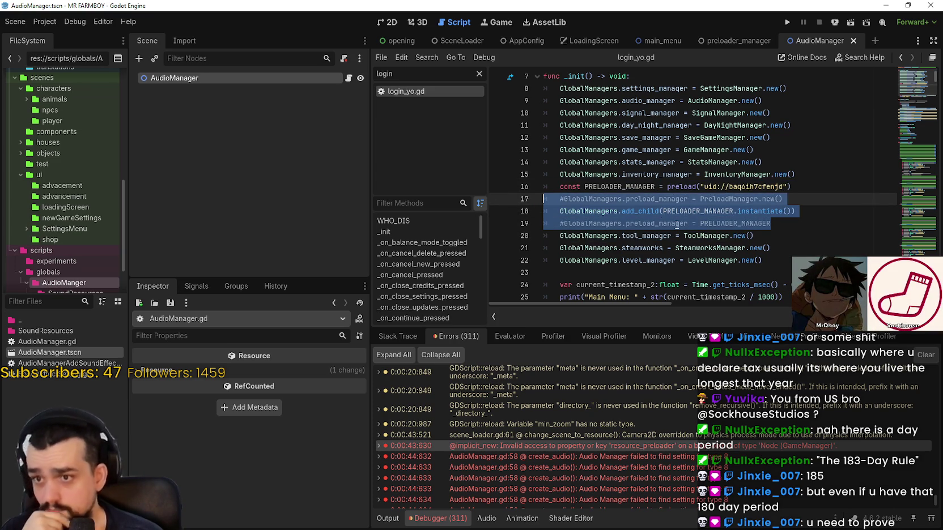
click(780, 223)
mouse_move(779, 222)
mouse_down()
mouse_move(543, 184)
mouse_move(547, 206)
mouse_move(544, 181)
mouse_move(553, 198)
mouse_move(545, 184)
mouse_move(656, 186)
mouse_move(783, 211)
mouse_move(519, 189)
mouse_up()
click(801, 218)
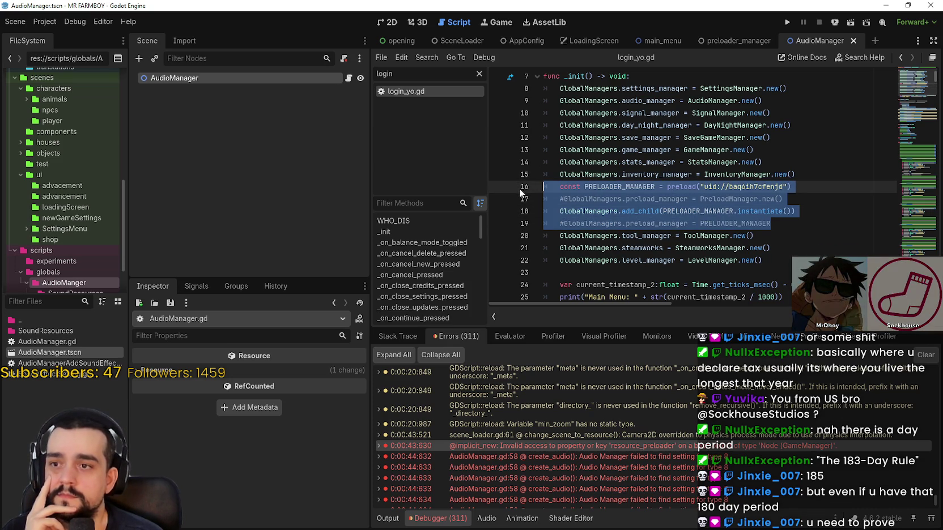
click(771, 260)
drag(762, 260, 544, 187)
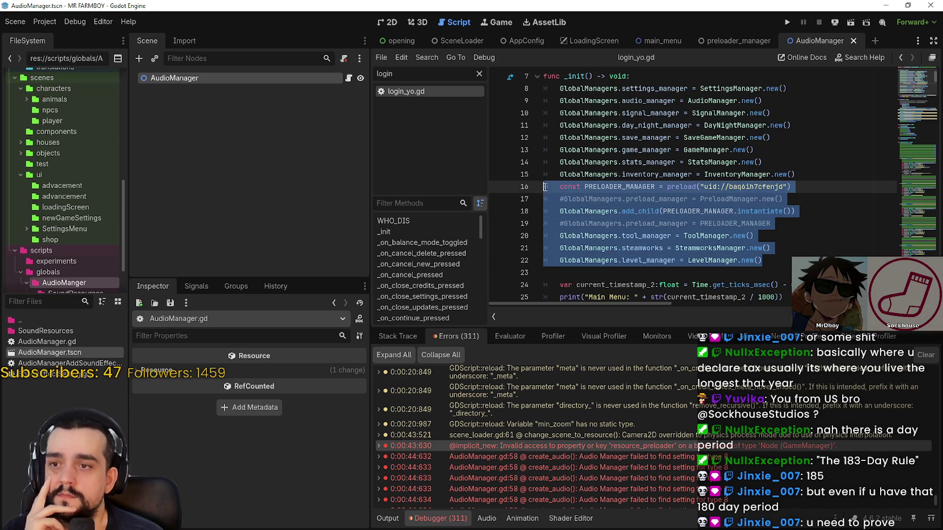
click(756, 229)
click(787, 209)
click(822, 227)
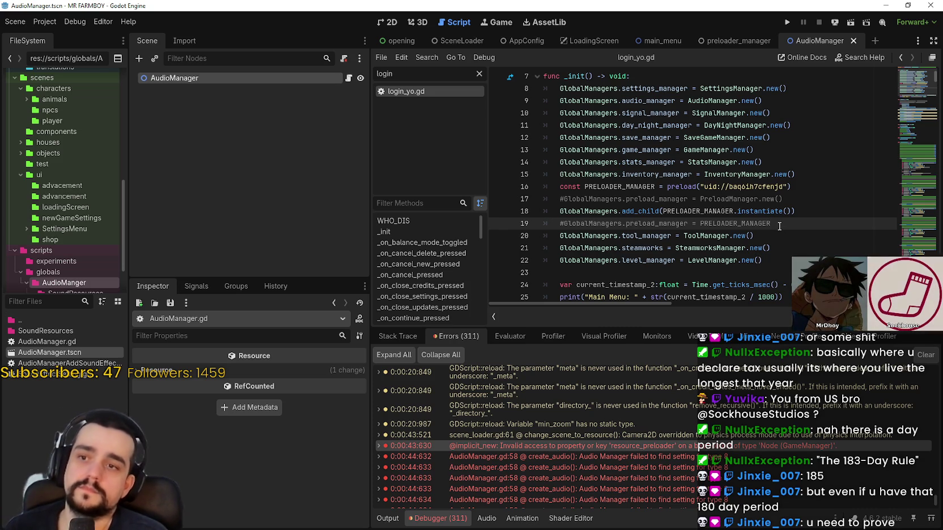
click(777, 103)
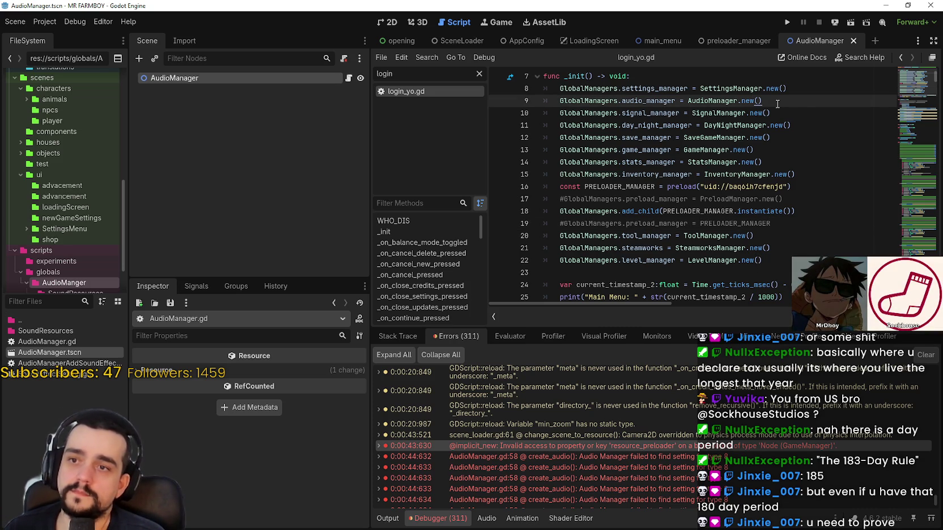
click(806, 91)
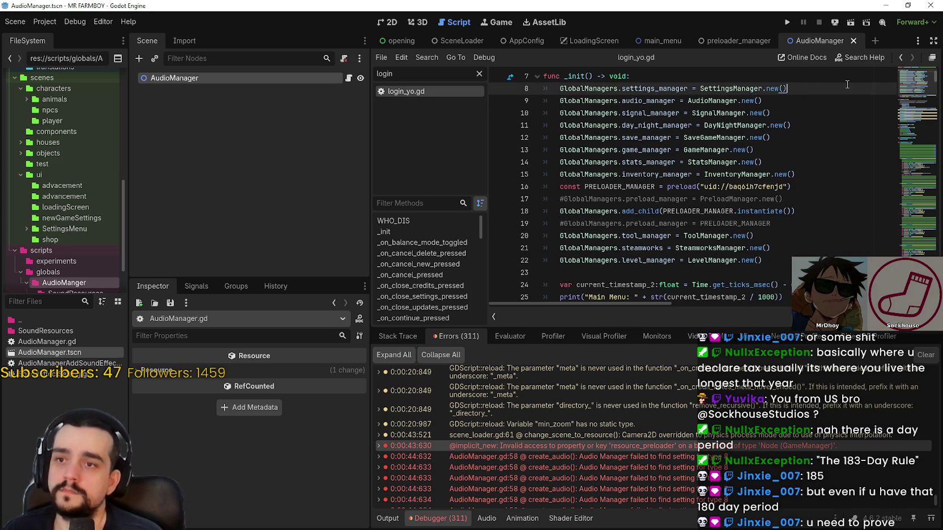
- Insert a const AUDIO_MANAGER preload of AudioManager.tscn on line 9, after settings_manager
key(Return)
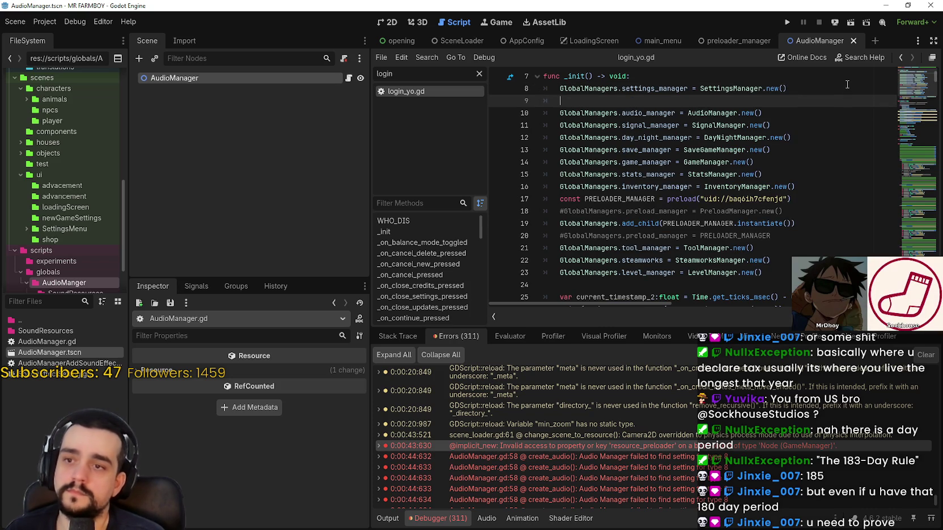
drag(589, 251, 589, 106)
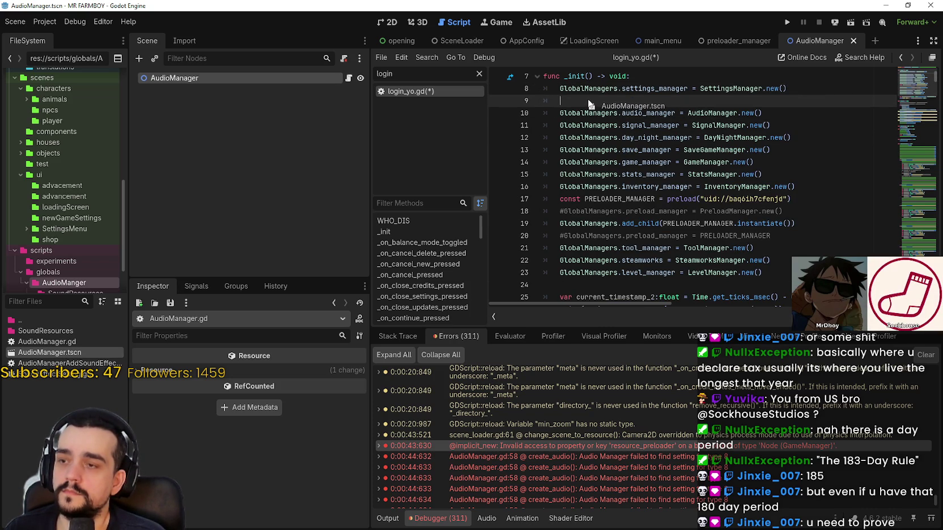
drag(590, 107, 589, 106)
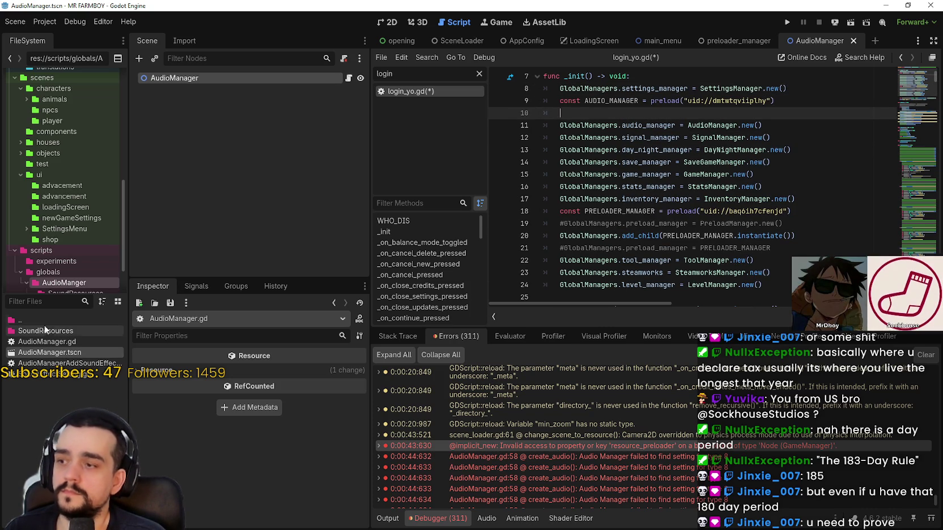
- Filter the FileSystem dock by 'manager' from the project root folder
click(36, 304)
scroll(50, 237, up, 10)
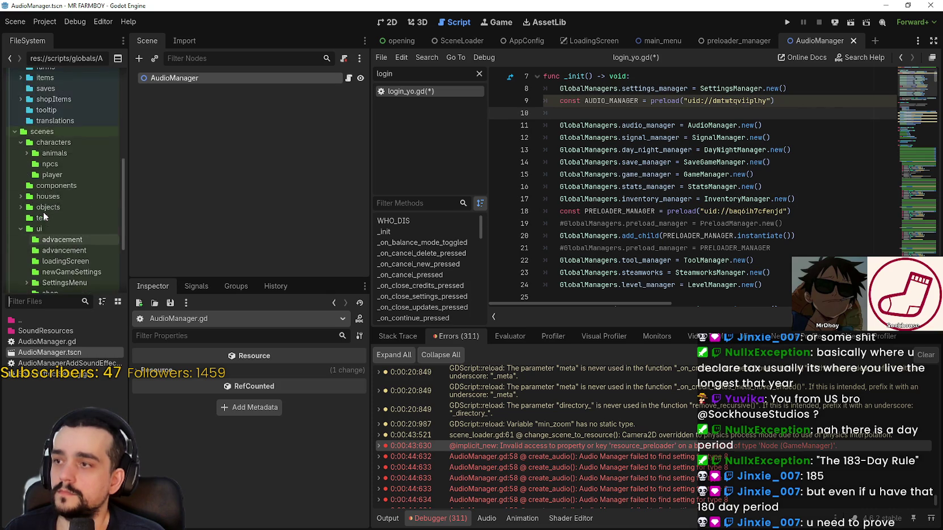
scroll(51, 211, up, 2)
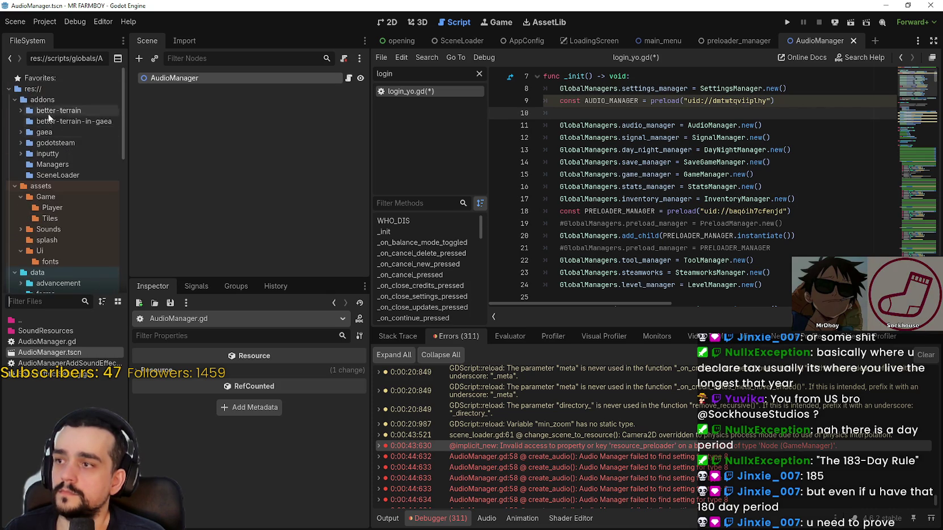
click(33, 89)
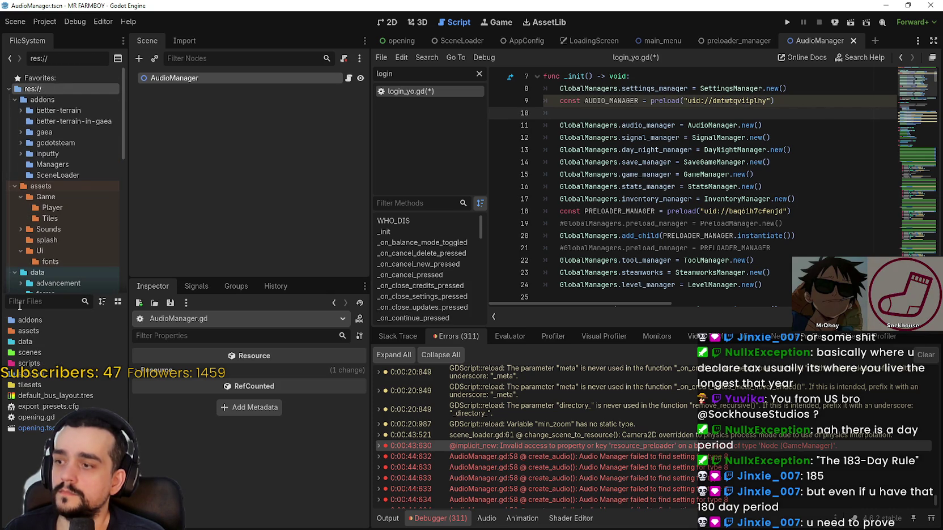
text(manager)
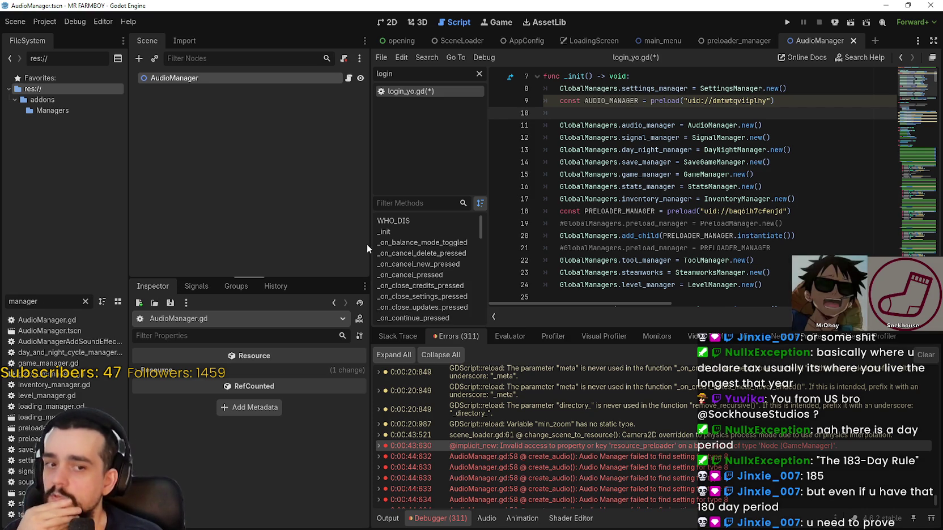
click(622, 113)
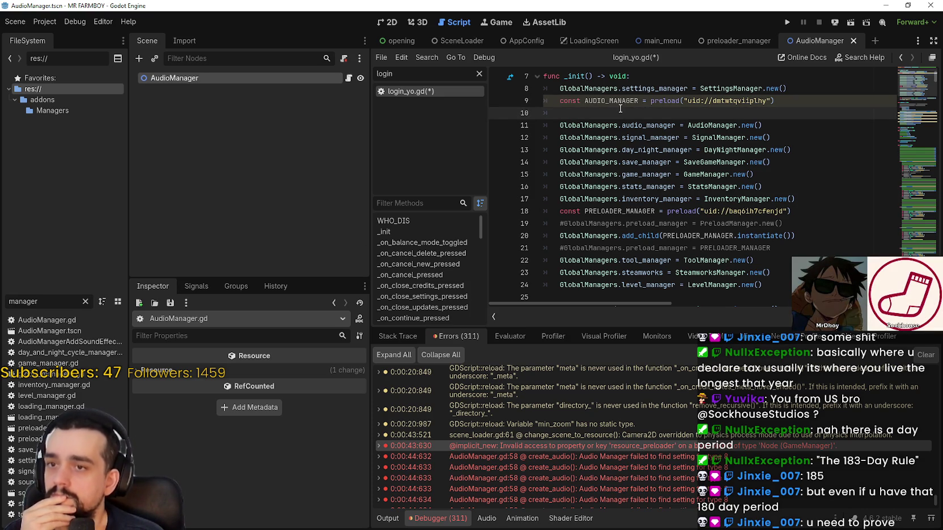
triple_click(572, 236)
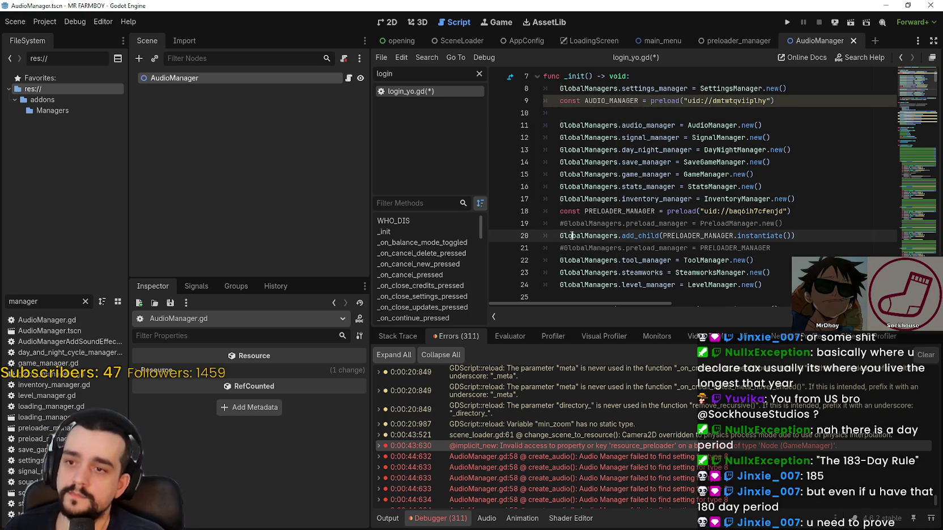
- Add an add_child(AUDIO_MANAGER.instantiate()) line to GlobalManagers on line 10
key(ctrl+c)
click(622, 115)
key(ctrl+v)
double_click(611, 100)
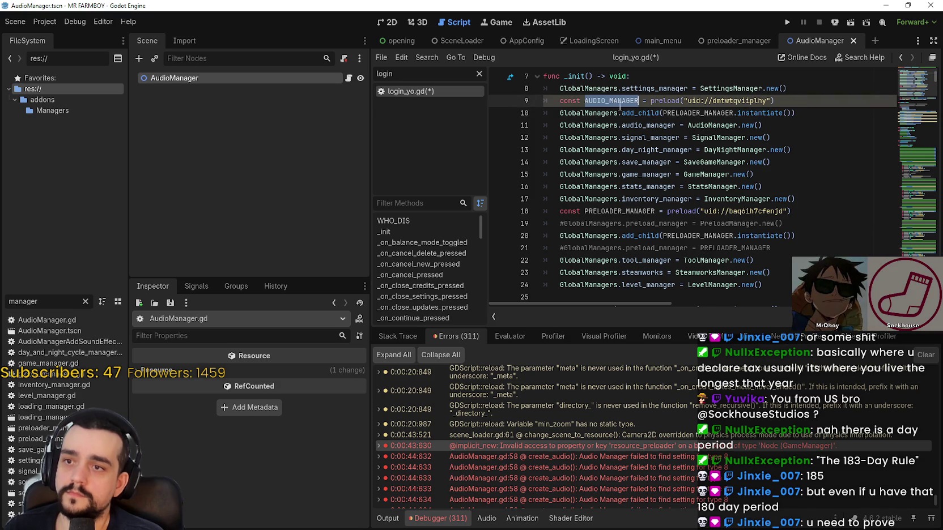
key(ctrl+c)
double_click(696, 113)
key(ctrl+v)
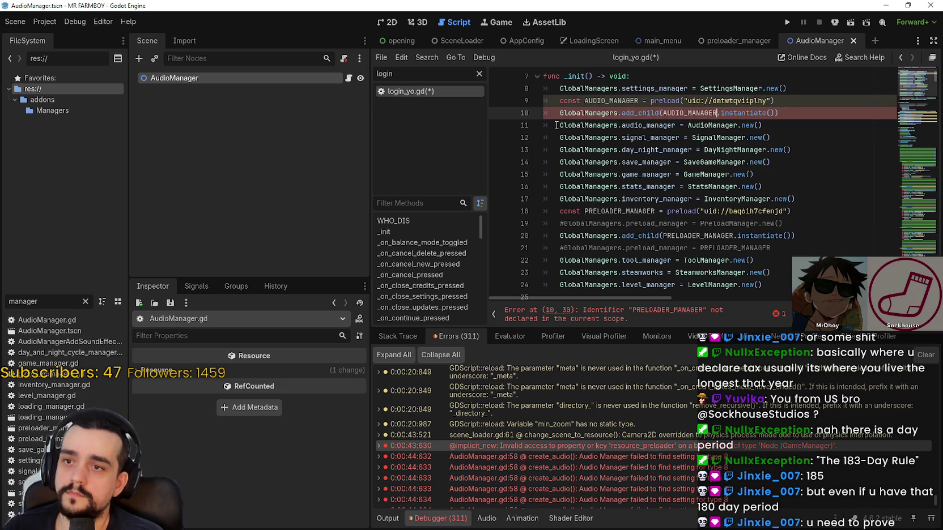
- Comment out the old audio_manager = AudioManager.new() assignment
click(556, 125)
text(#)
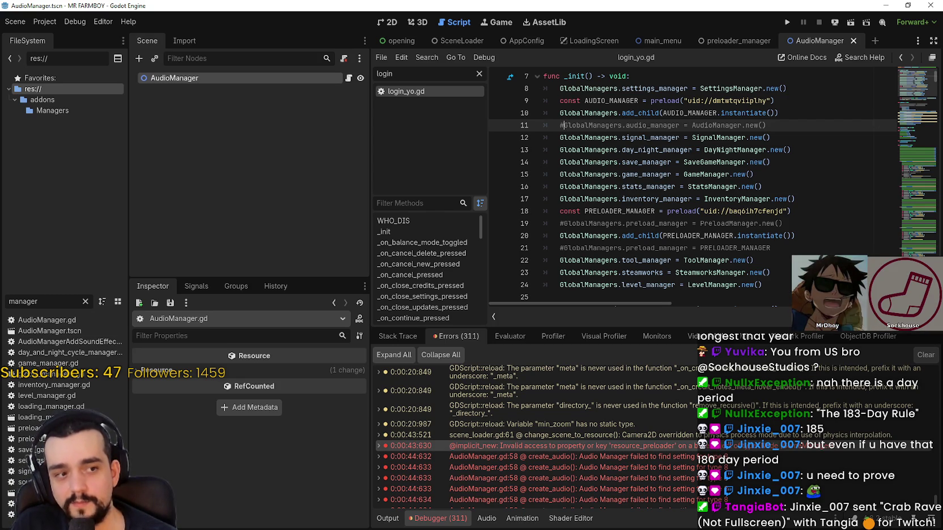
click(591, 199)
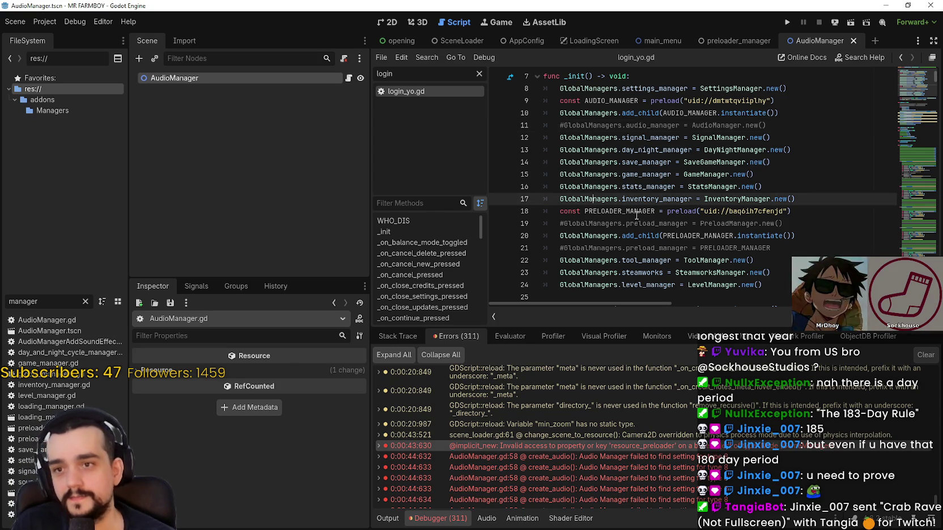
scroll(614, 193, up, 2)
click(638, 187)
scroll(493, 422, down, 3)
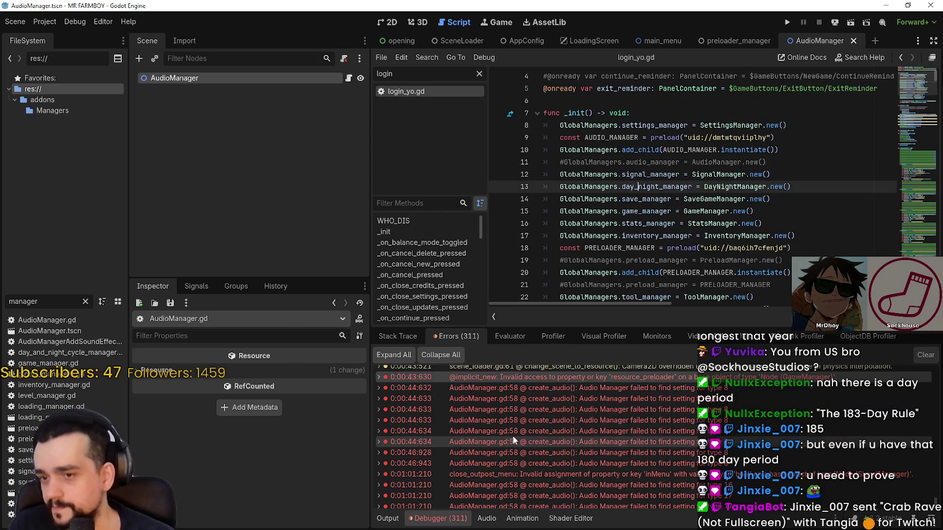
- Trace the create_audio error to AudioManager.gd line 58 and save
click(582, 469)
scroll(583, 472, down, 2)
click(586, 456)
click(616, 470)
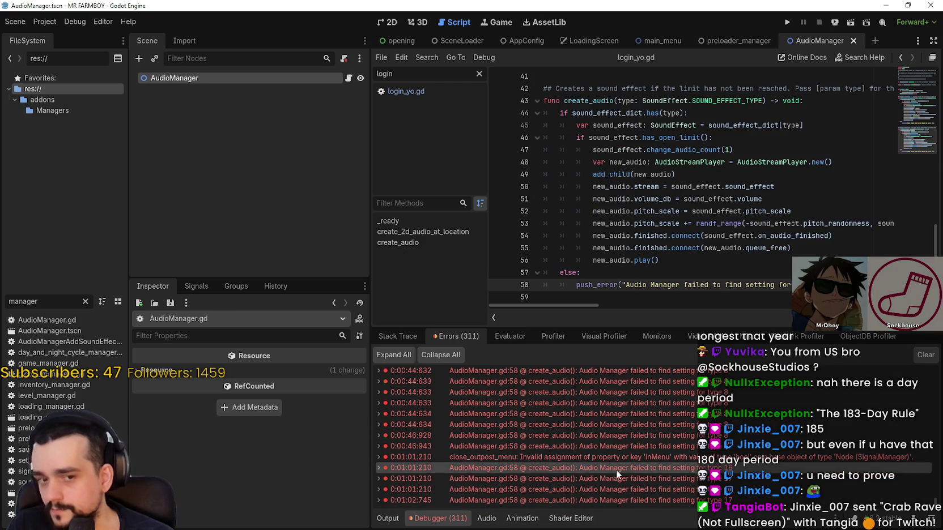
scroll(613, 498, up, 3)
scroll(617, 495, up, 2)
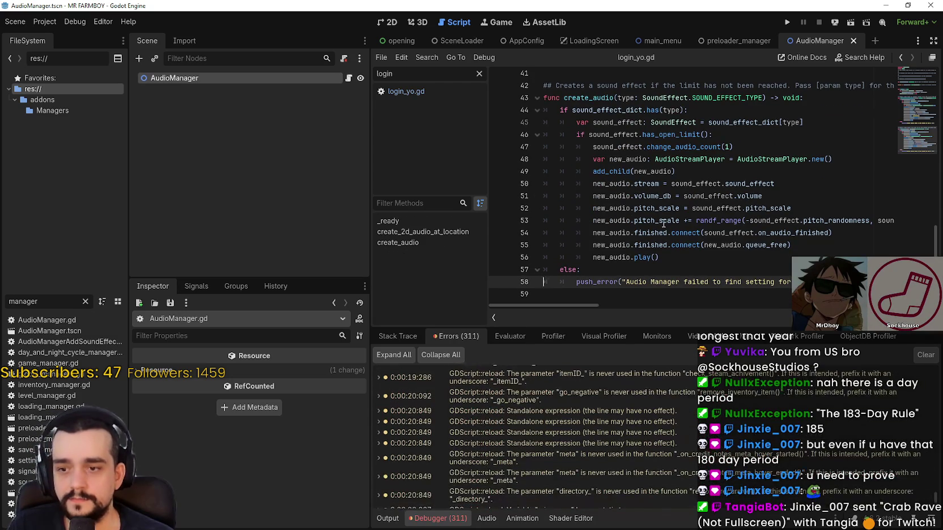
click(663, 220)
key(ctrl+s)
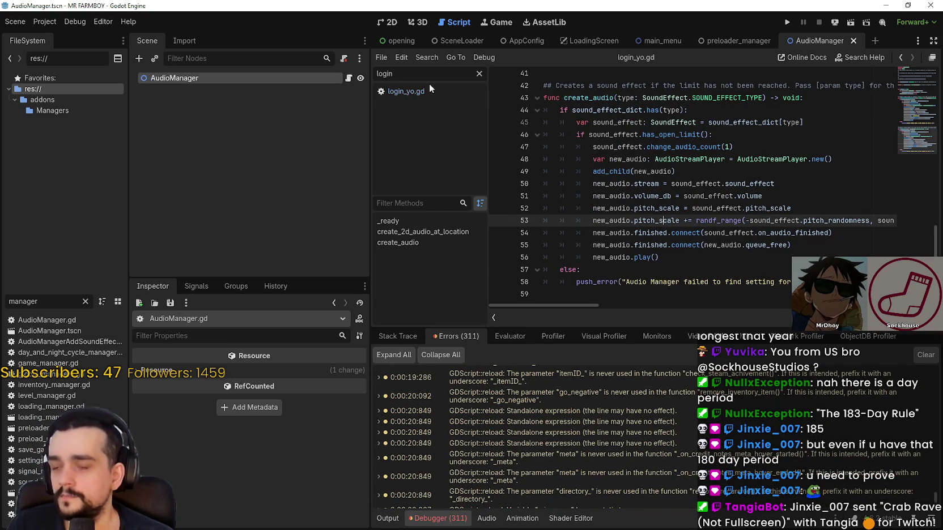
- Revisit login_yo.gd's commented-out audio_manager line, then go to the Awesome Automation Bundle page
click(415, 92)
click(800, 163)
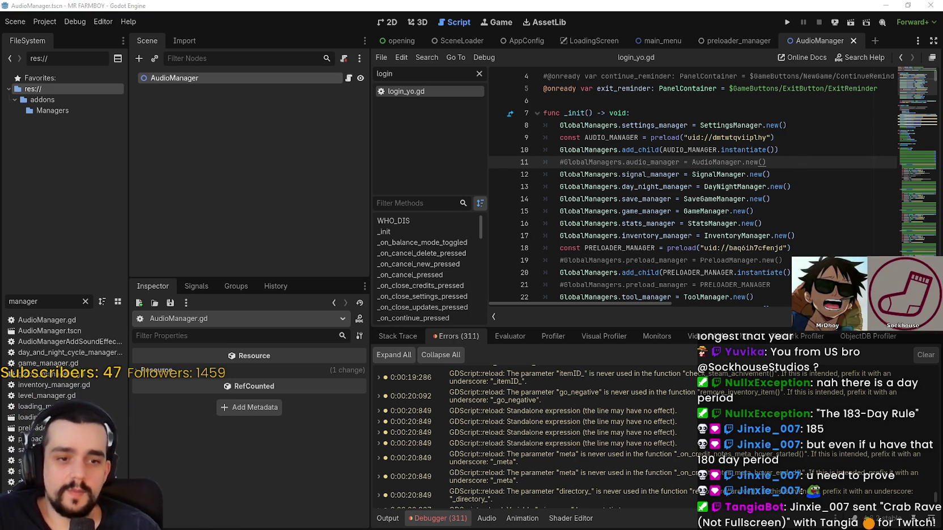
key(alt+Tab)
click(796, 11)
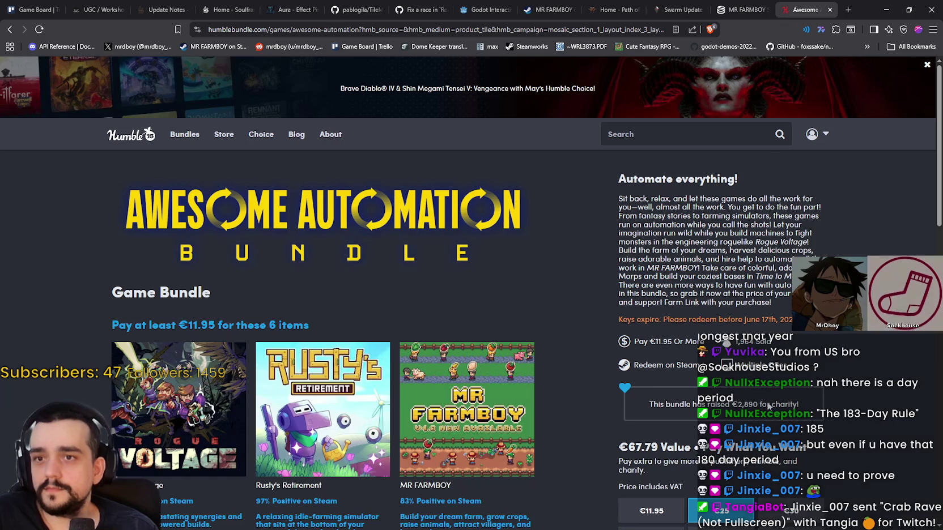
- Reload the Awesome Automation Bundle page and copy its address up to the '?'
right_click(607, 319)
click(615, 349)
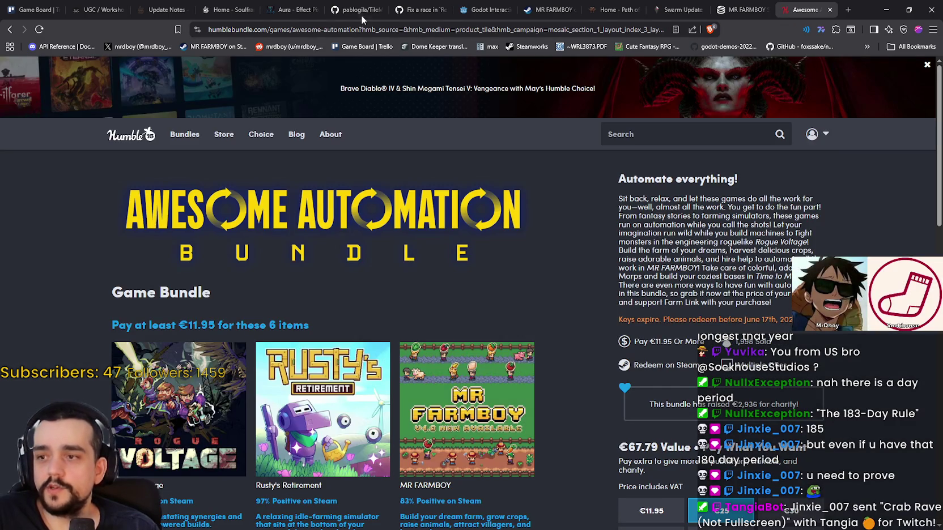
drag(359, 29, 69, 16)
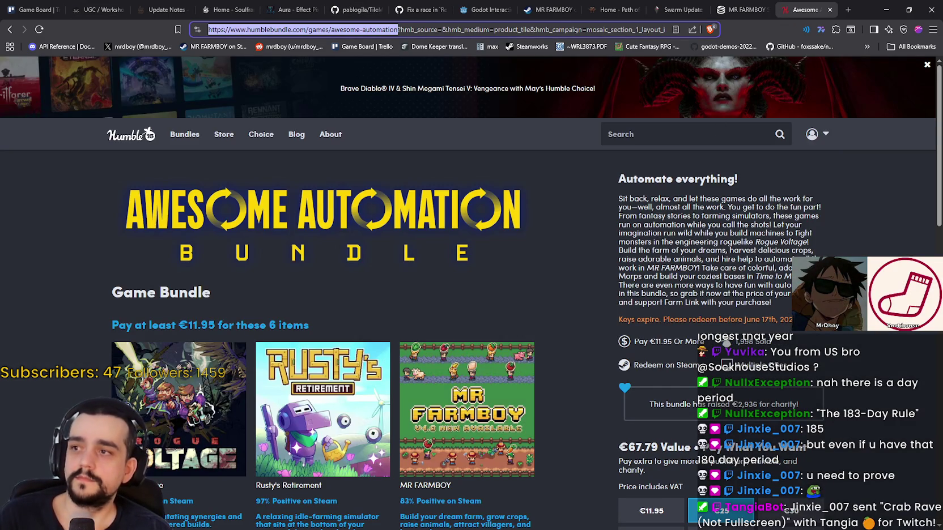
key(alt+Tab)
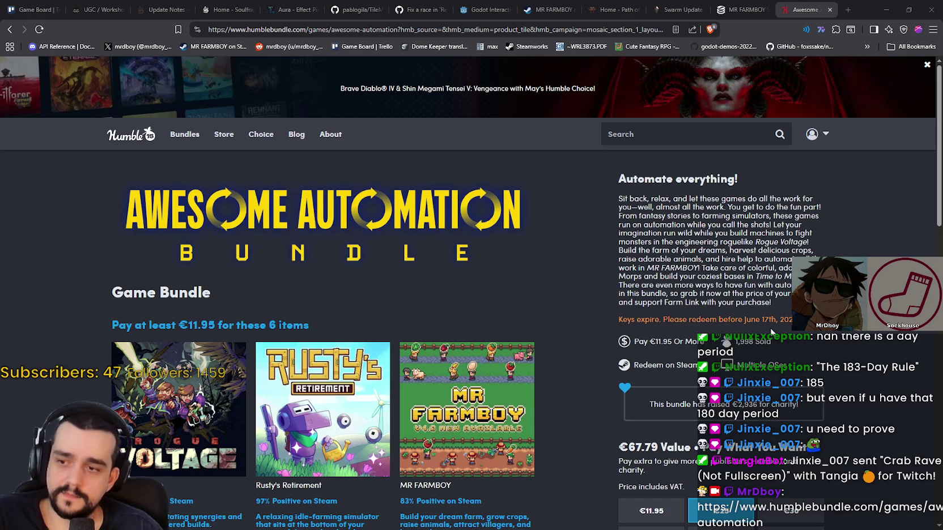
scroll(685, 336, down, 3)
mouse_move(109, 178)
mouse_down()
mouse_move(311, 180)
mouse_move(453, 351)
mouse_move(495, 447)
mouse_up()
scroll(312, 180, down, 3)
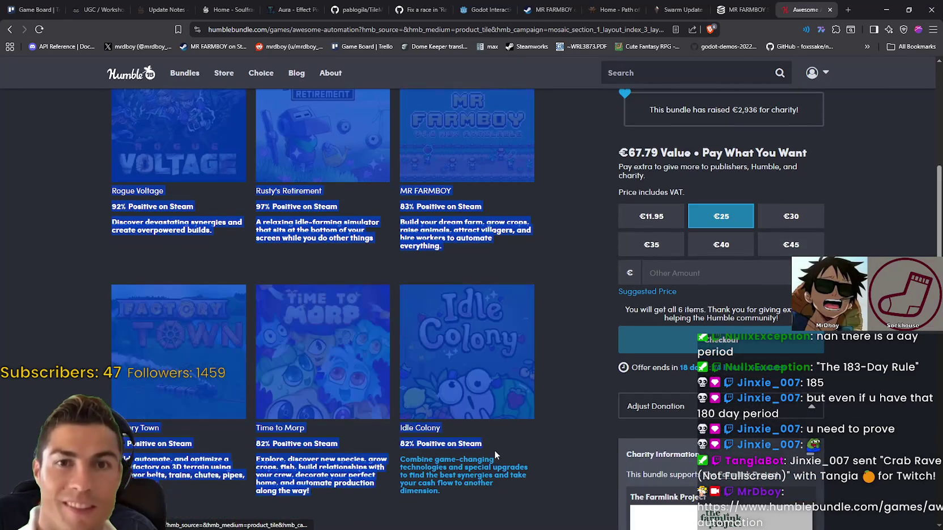
click(569, 340)
scroll(572, 374, up, 3)
scroll(577, 390, down, 2)
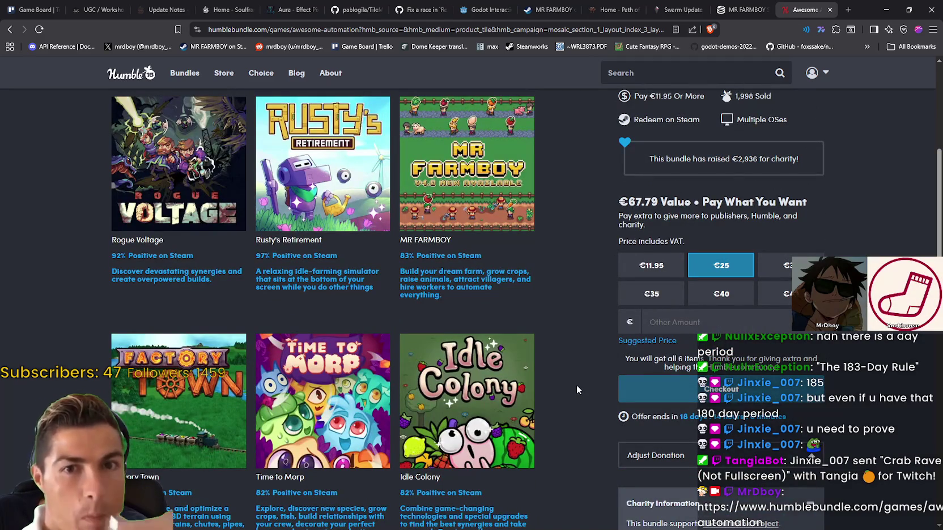
scroll(583, 362, up, 2)
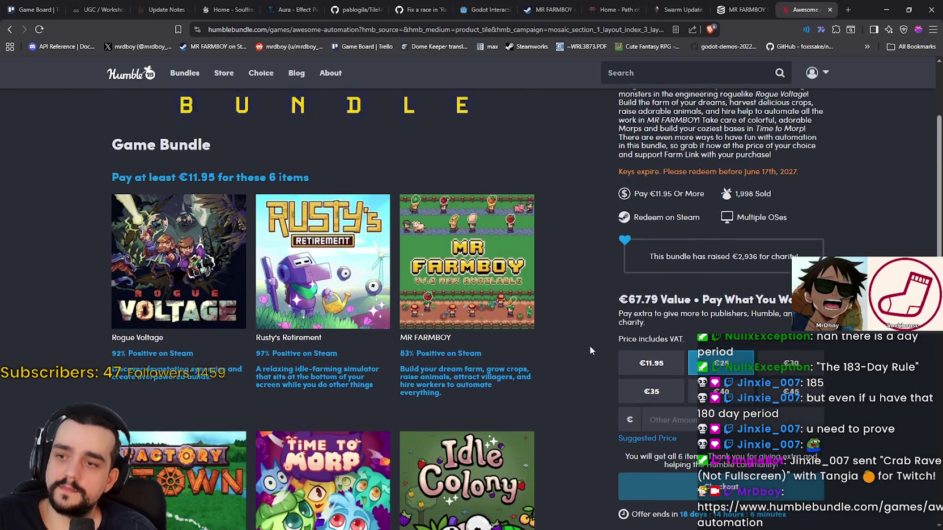
scroll(589, 350, down, 1)
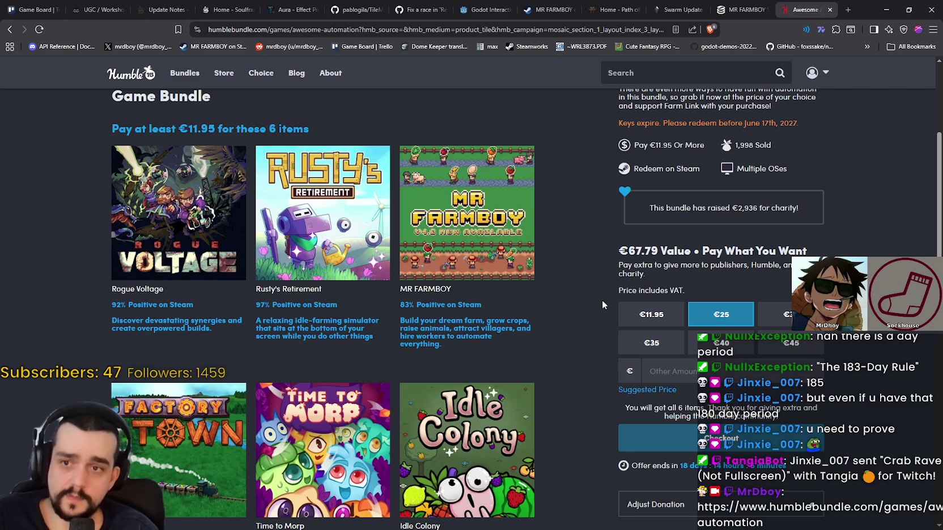
scroll(601, 300, up, 4)
scroll(590, 336, down, 4)
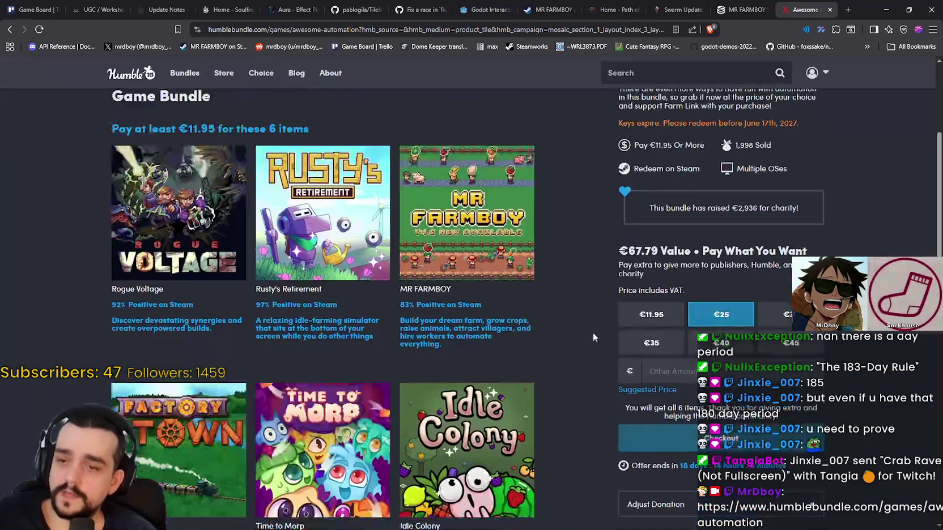
scroll(586, 314, down, 1)
scroll(141, 237, up, 1)
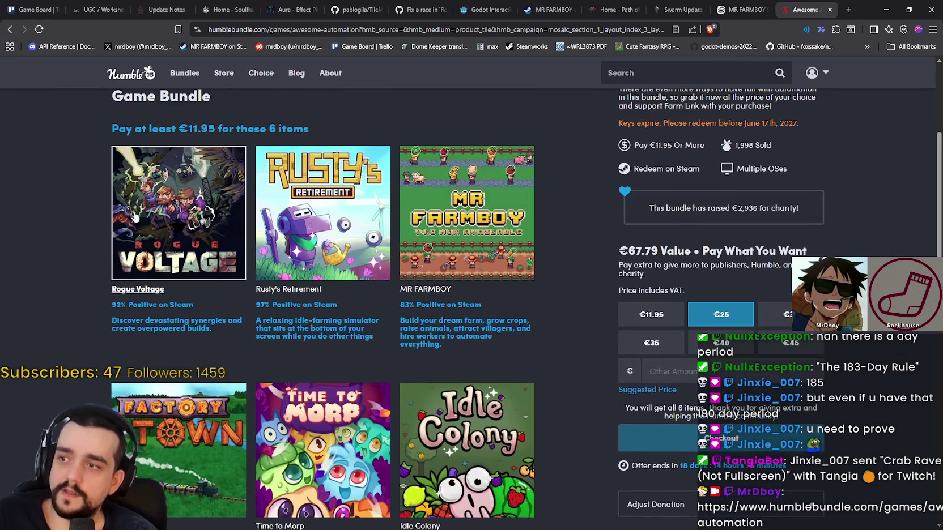
scroll(428, 330, down, 2)
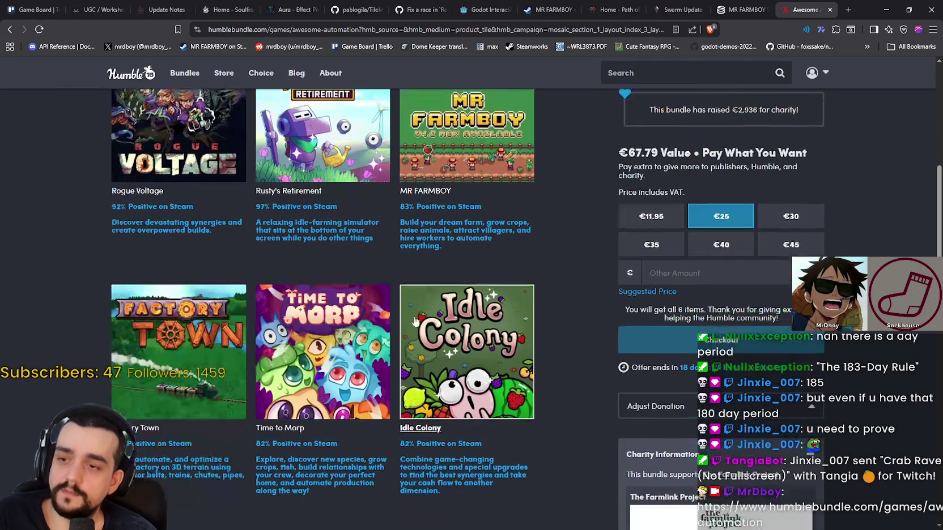
scroll(133, 281, down, 1)
scroll(422, 328, up, 1)
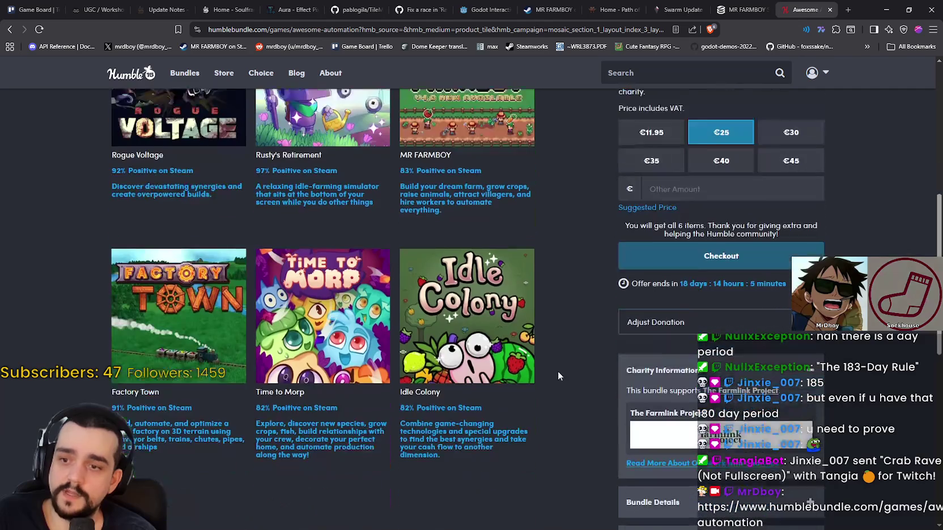
scroll(589, 292, down, 1)
scroll(862, 359, up, 2)
scroll(862, 359, up, 1)
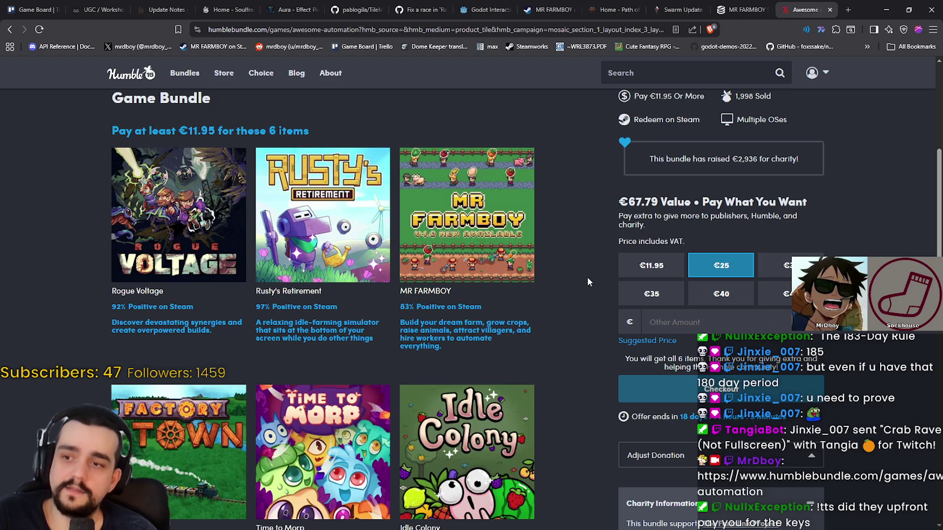
scroll(591, 280, down, 1)
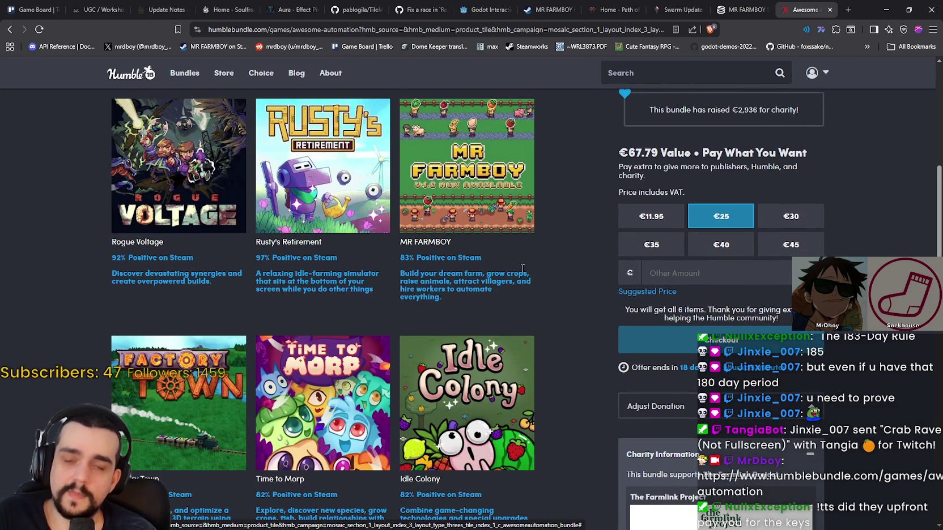
scroll(498, 400, down, 1)
scroll(498, 400, down, 1)
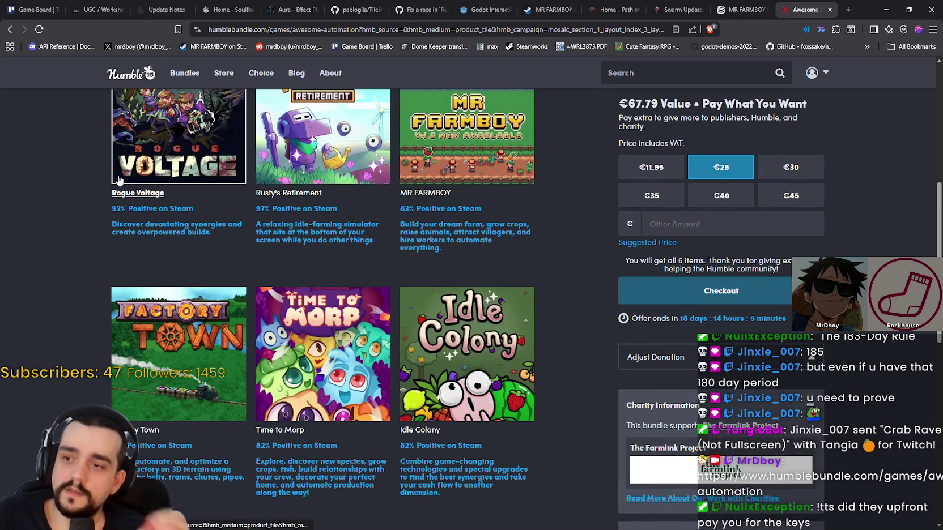
scroll(122, 274, up, 1)
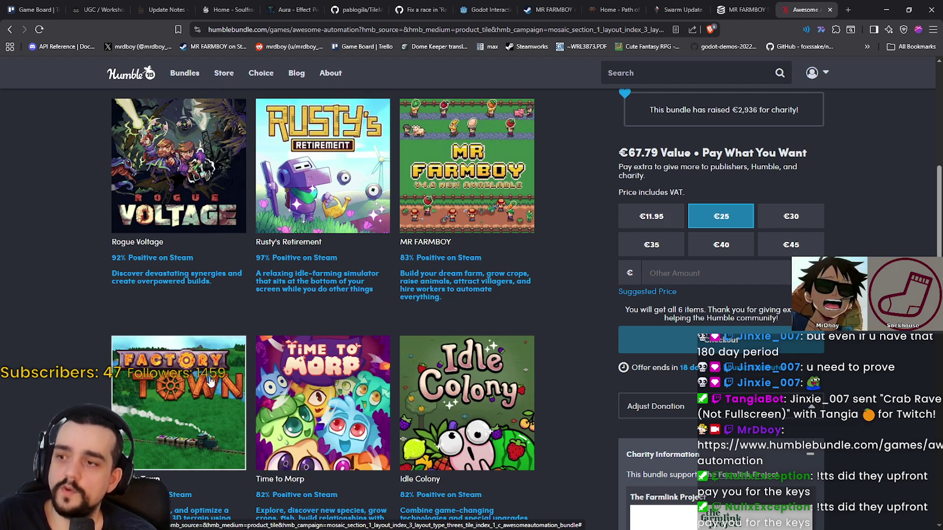
scroll(652, 350, down, 1)
scroll(589, 363, up, 4)
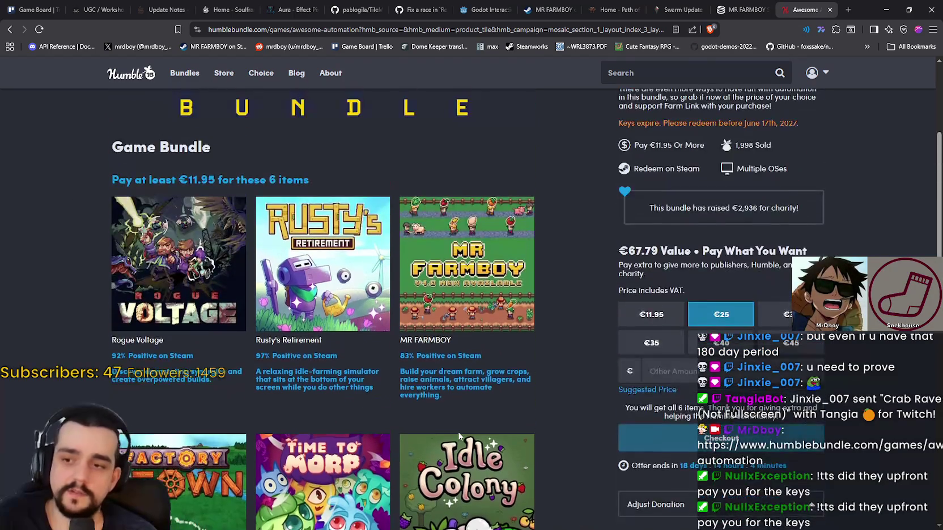
scroll(524, 378, down, 3)
scroll(727, 306, down, 3)
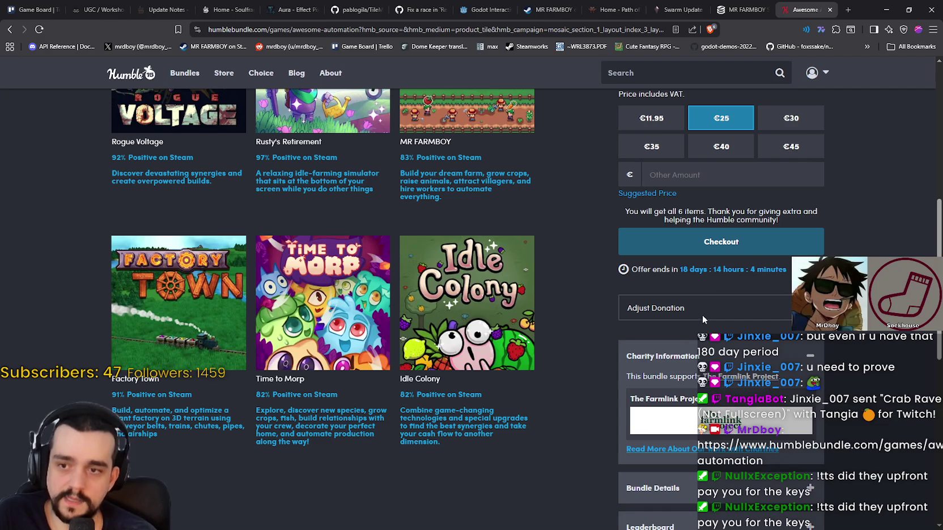
click(653, 308)
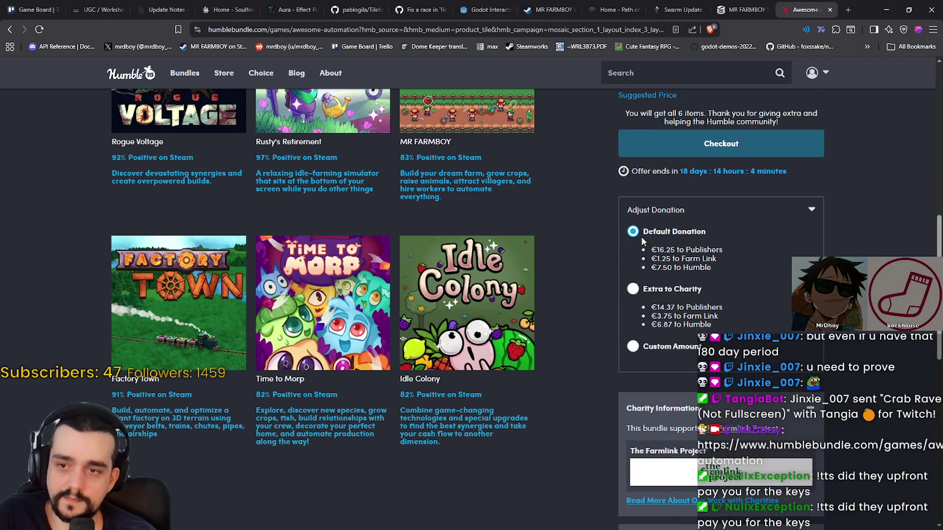
scroll(631, 292, up, 5)
click(651, 364)
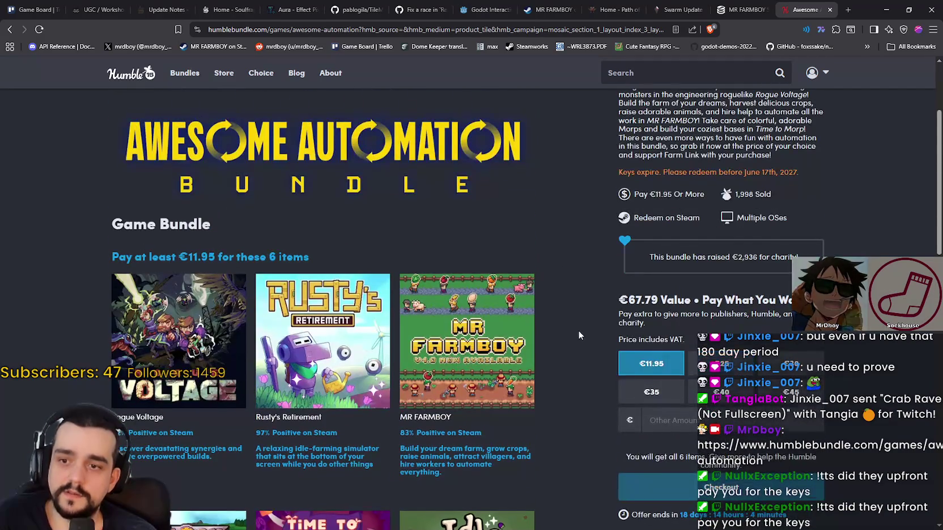
scroll(613, 294, down, 5)
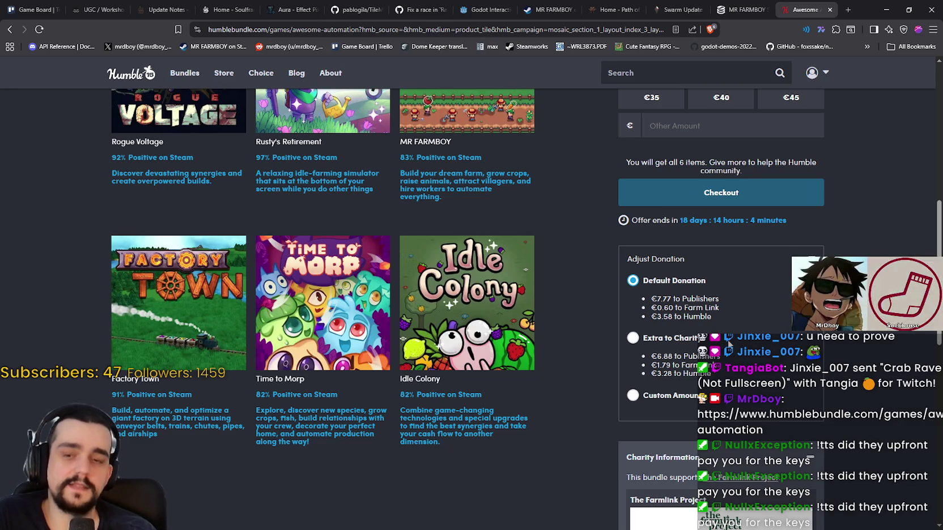
scroll(637, 402, down, 1)
scroll(578, 350, down, 3)
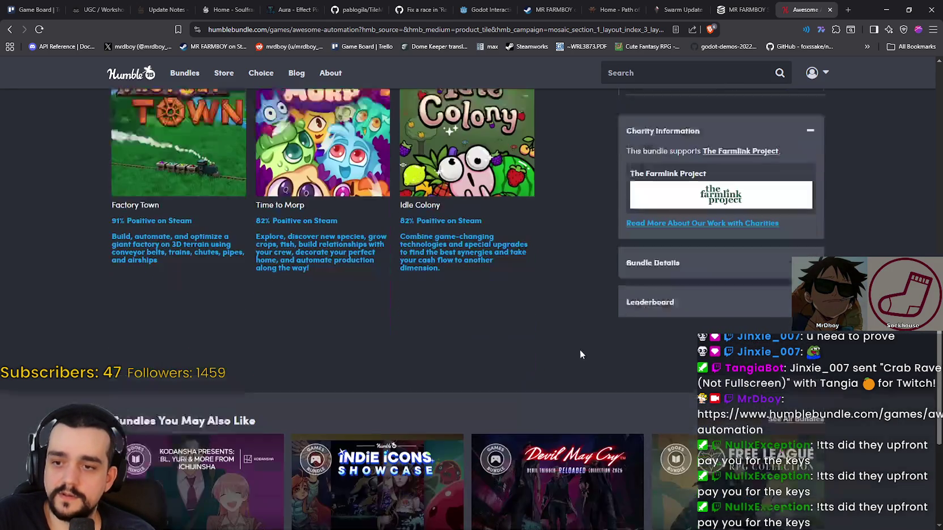
scroll(607, 327, up, 2)
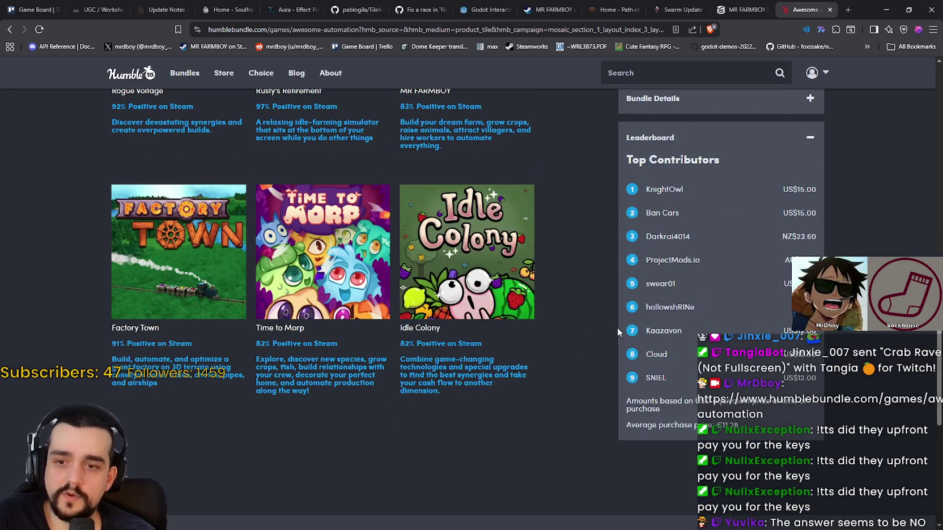
scroll(730, 300, up, 6)
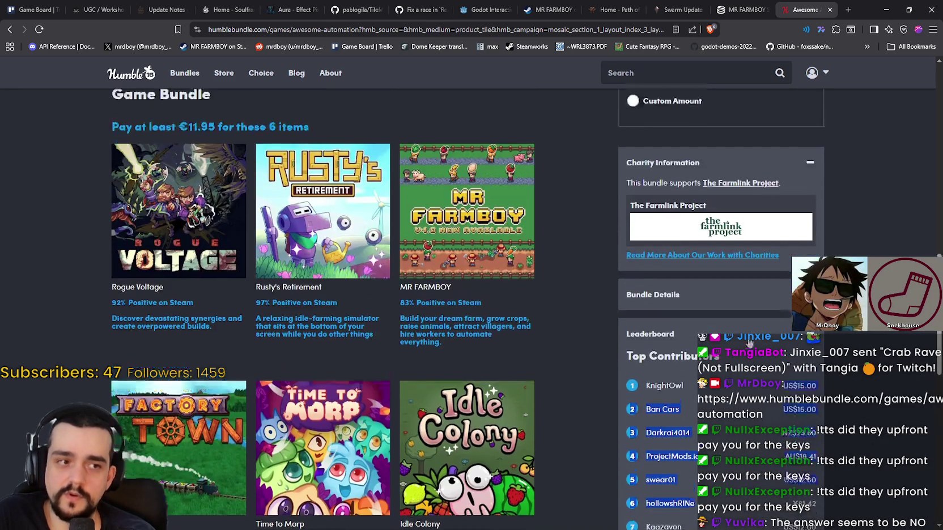
scroll(705, 363, down, 4)
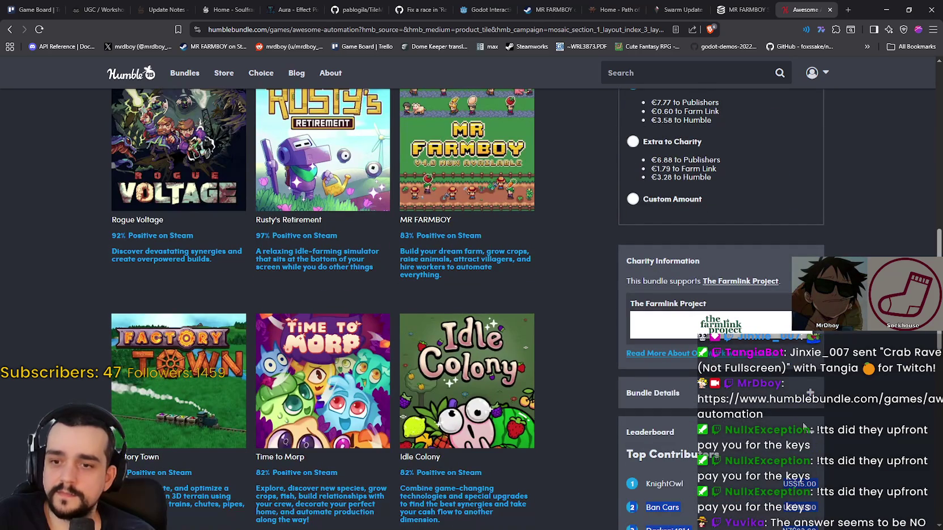
scroll(595, 391, up, 3)
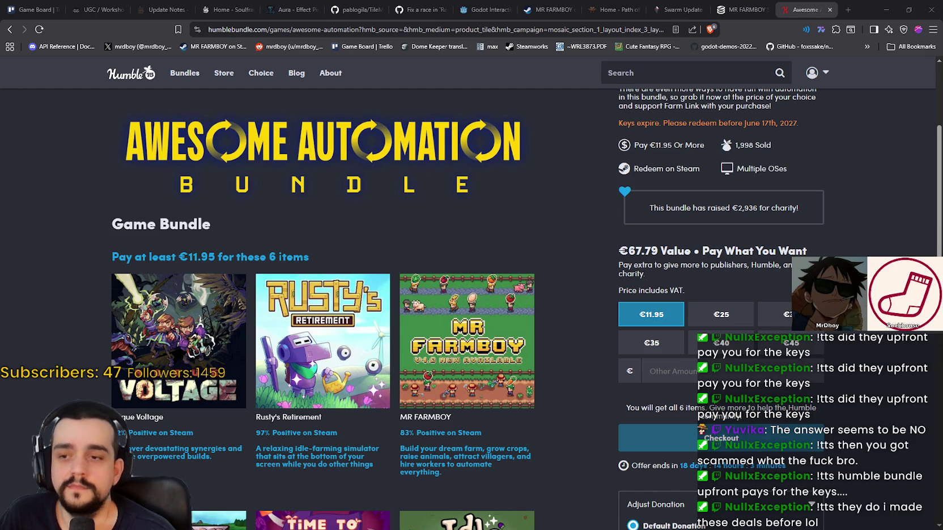
- Scroll through the Awesome Automation bundle page, ending back at the top
scroll(580, 291, up, 2)
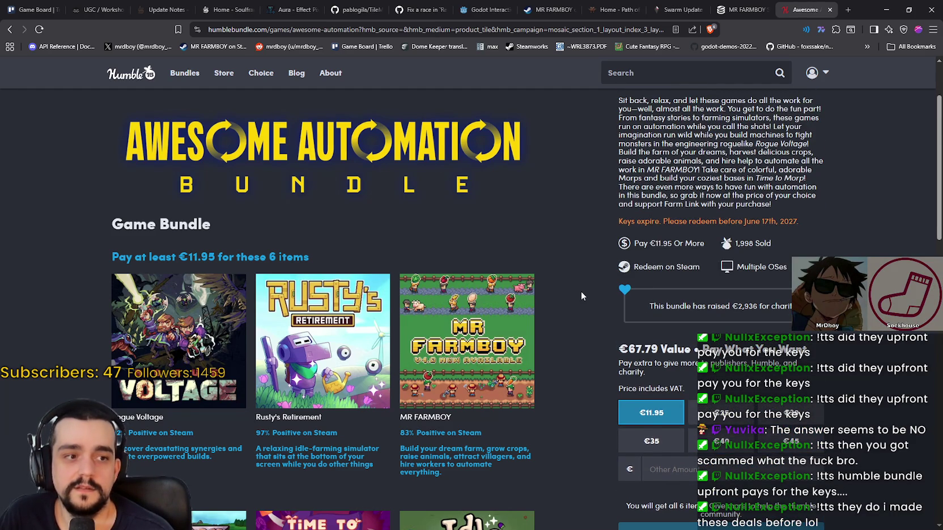
scroll(581, 295, up, 2)
scroll(469, 328, down, 4)
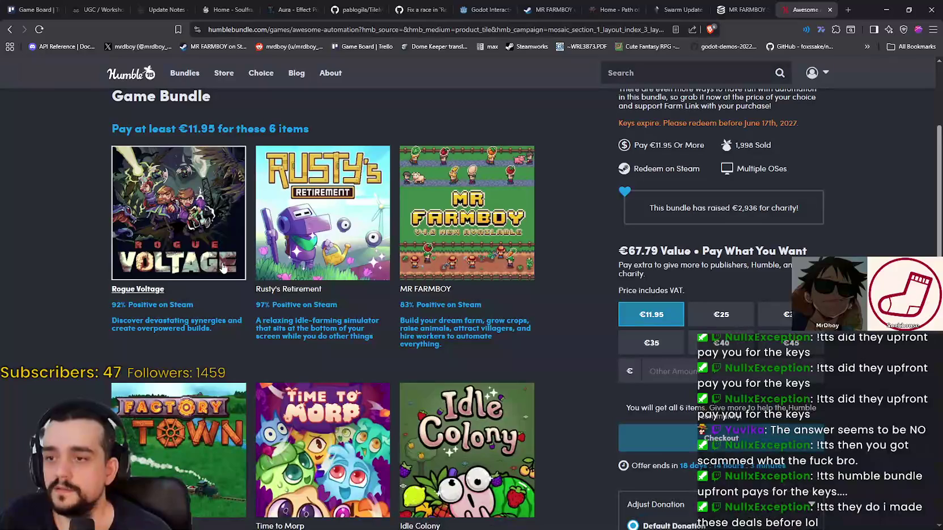
scroll(551, 375, down, 1)
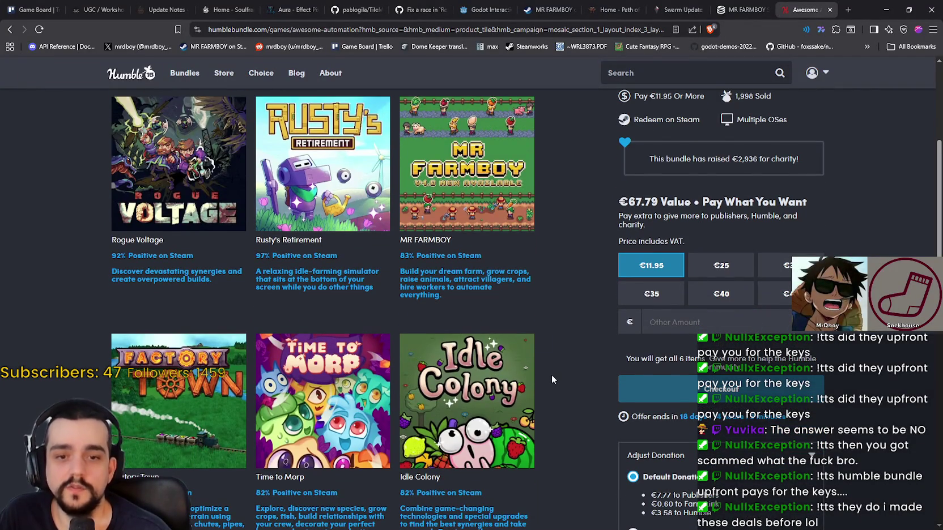
scroll(552, 378, down, 2)
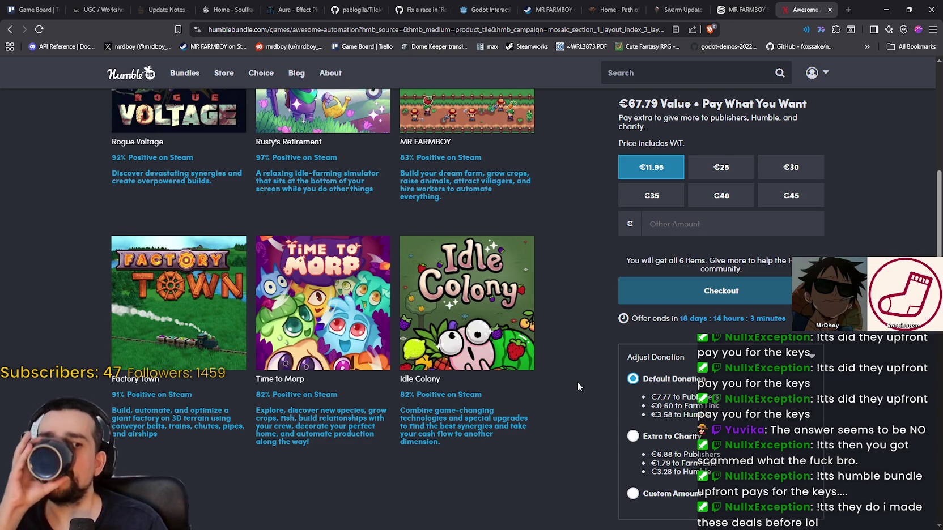
scroll(576, 380, up, 1)
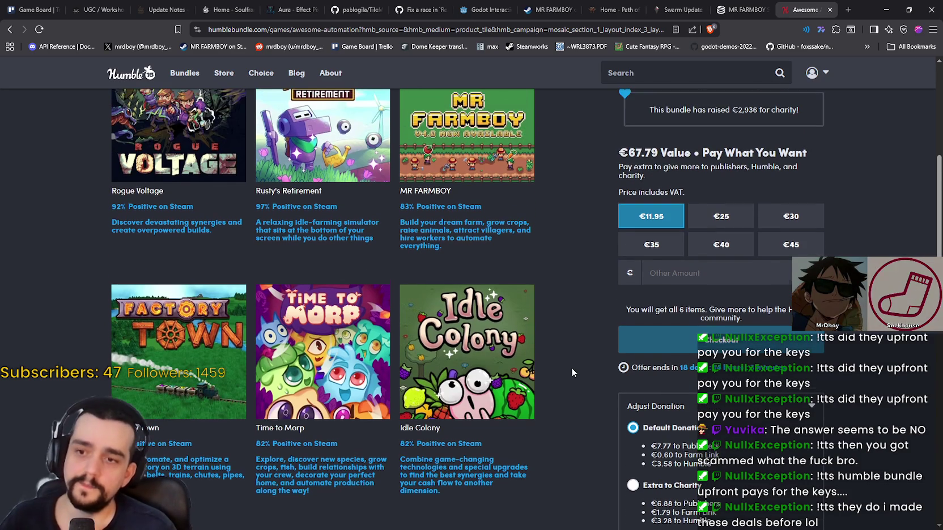
scroll(572, 369, up, 1)
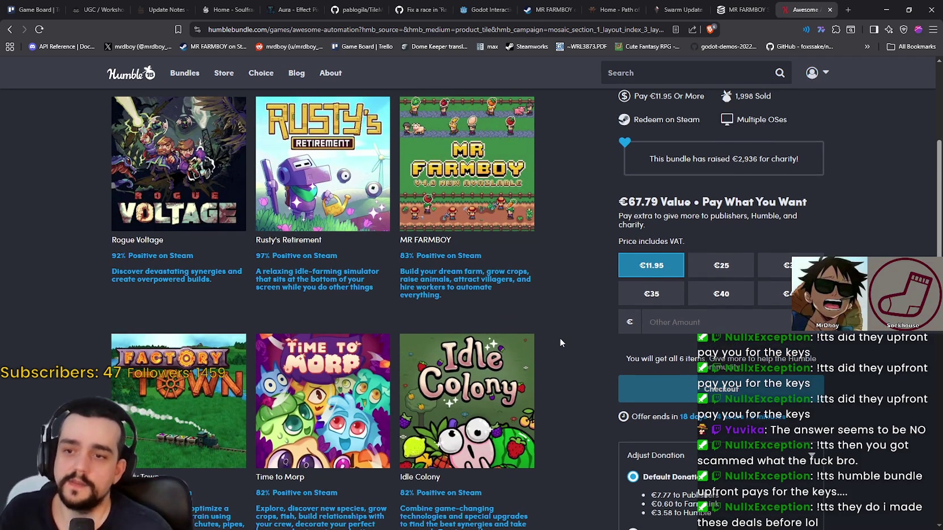
scroll(572, 360, up, 4)
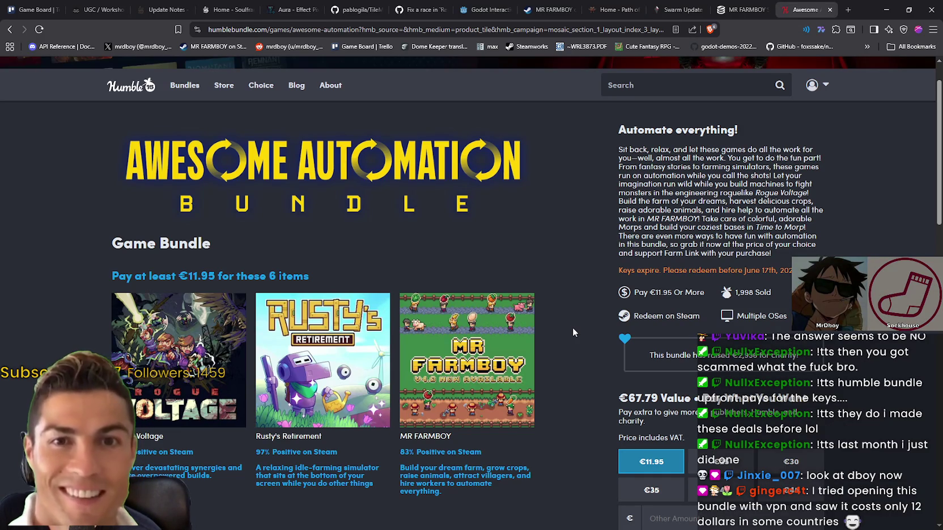
scroll(571, 297, up, 1)
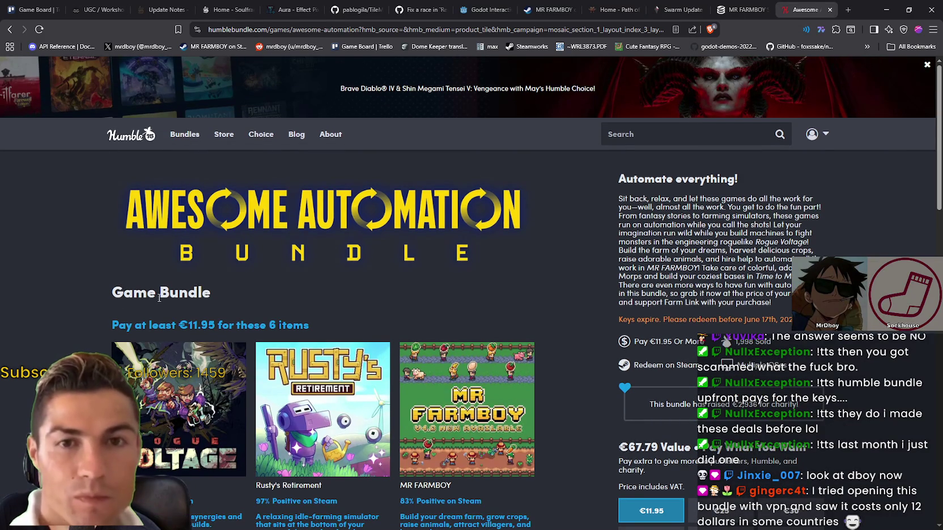
scroll(123, 292, down, 2)
scroll(202, 311, up, 2)
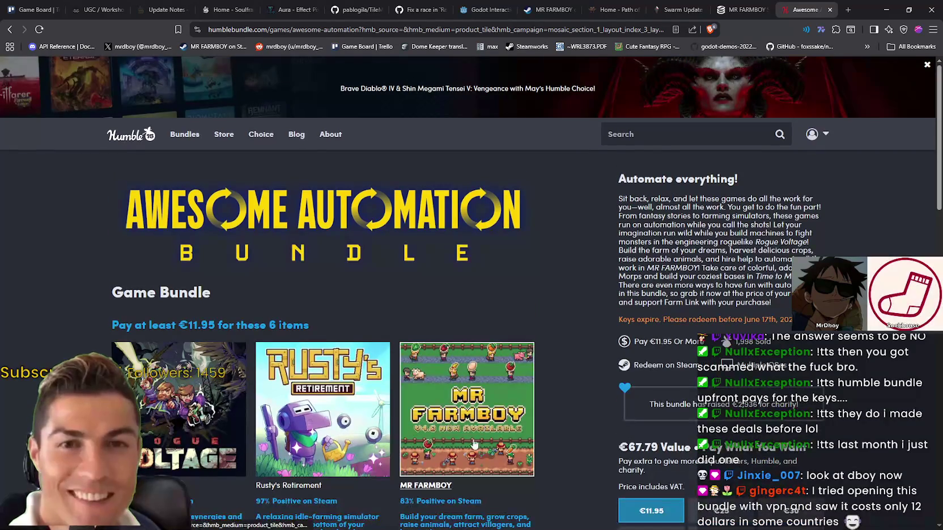
scroll(484, 456, down, 2)
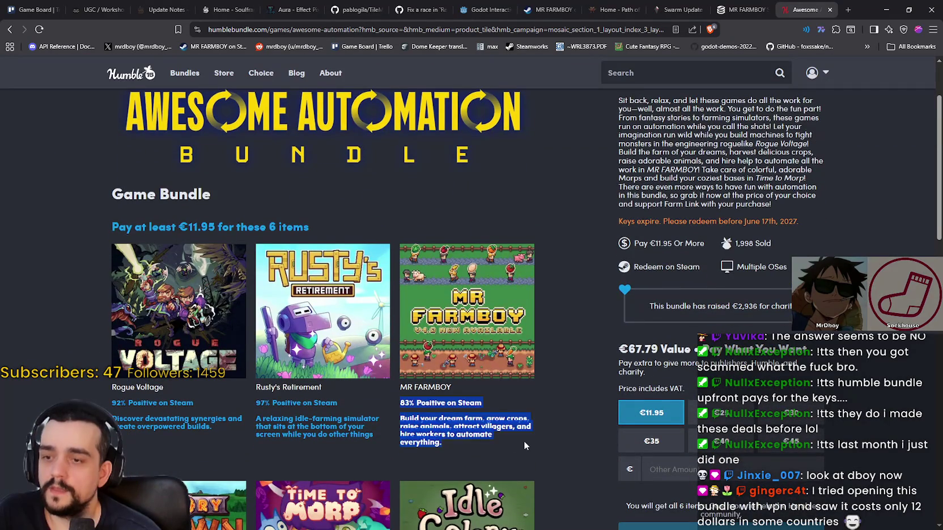
scroll(523, 440, up, 2)
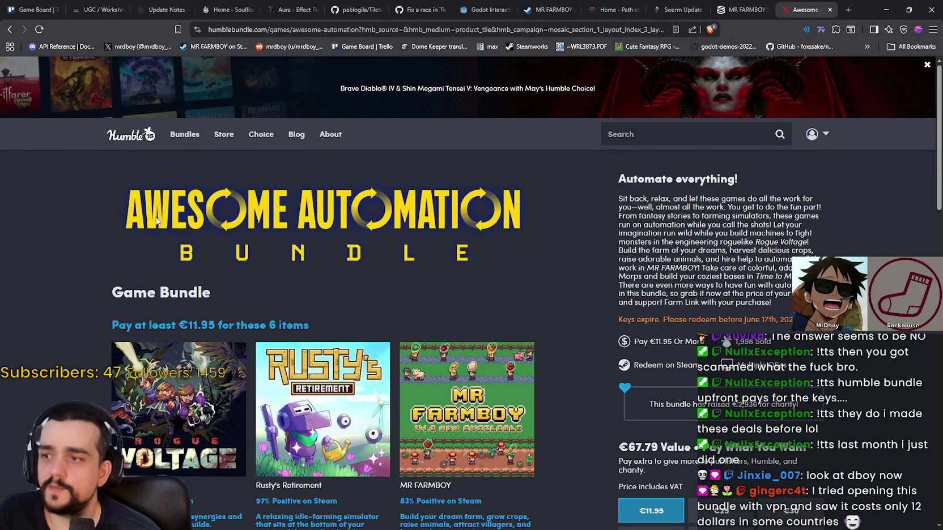
mouse_move(189, 152)
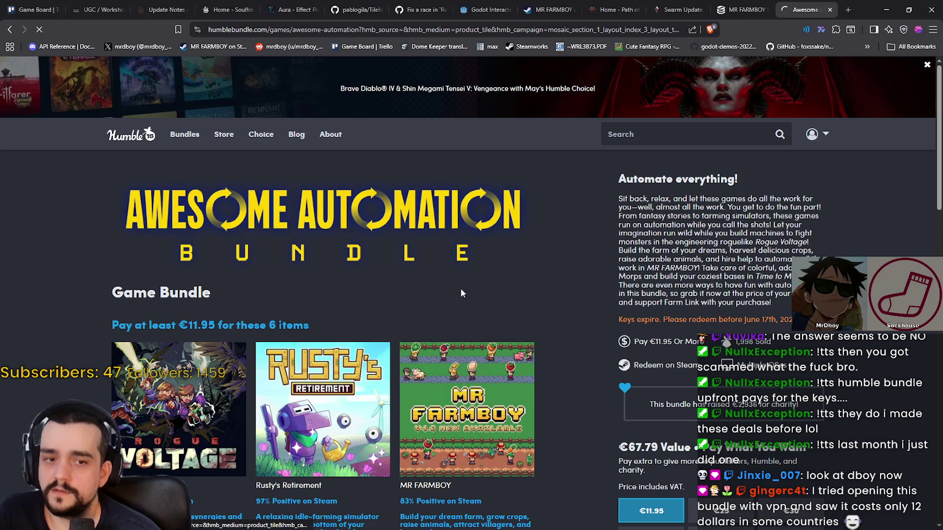
- Scroll down through the Games Bundles listing and partway back up
scroll(454, 285, down, 3)
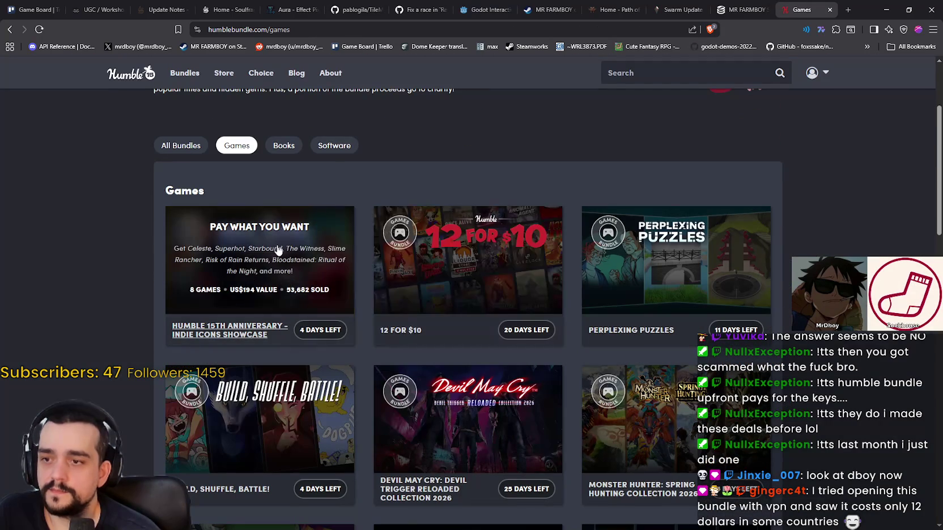
scroll(272, 247, down, 2)
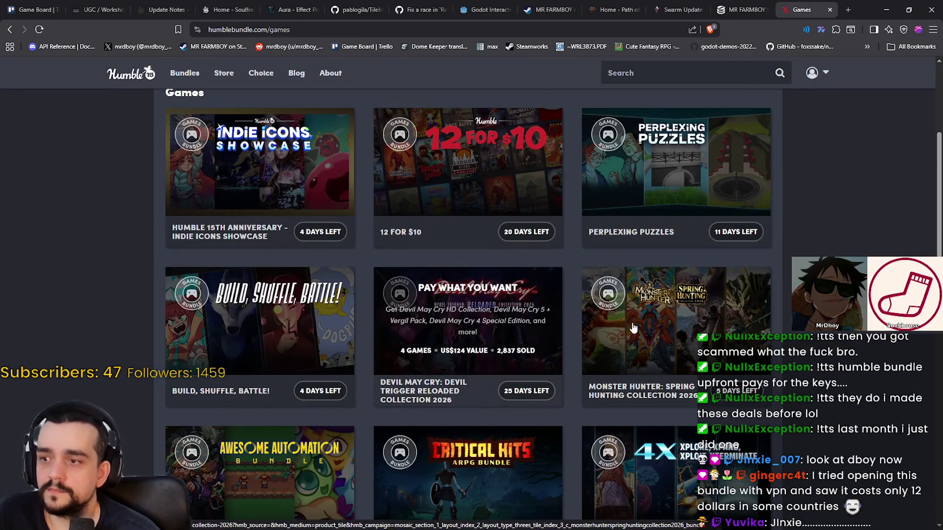
scroll(650, 343, down, 2)
scroll(415, 320, down, 2)
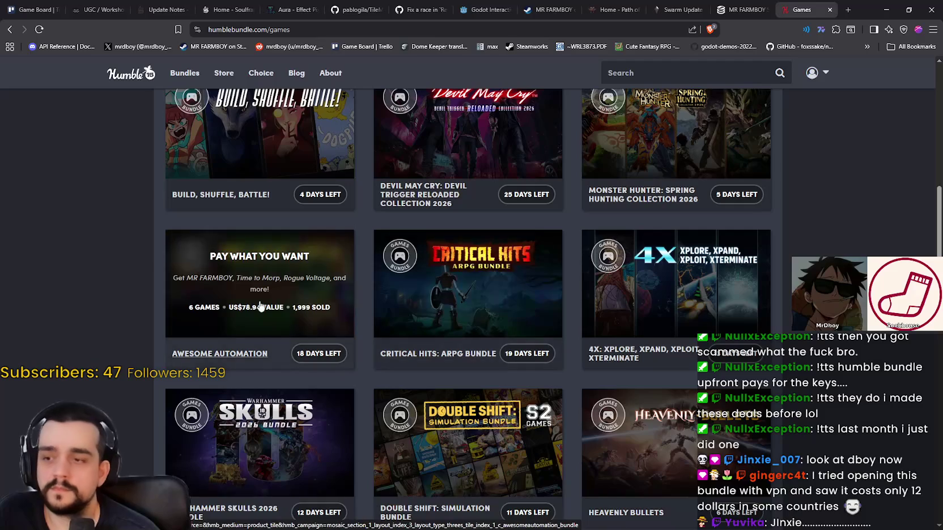
scroll(278, 291, down, 1)
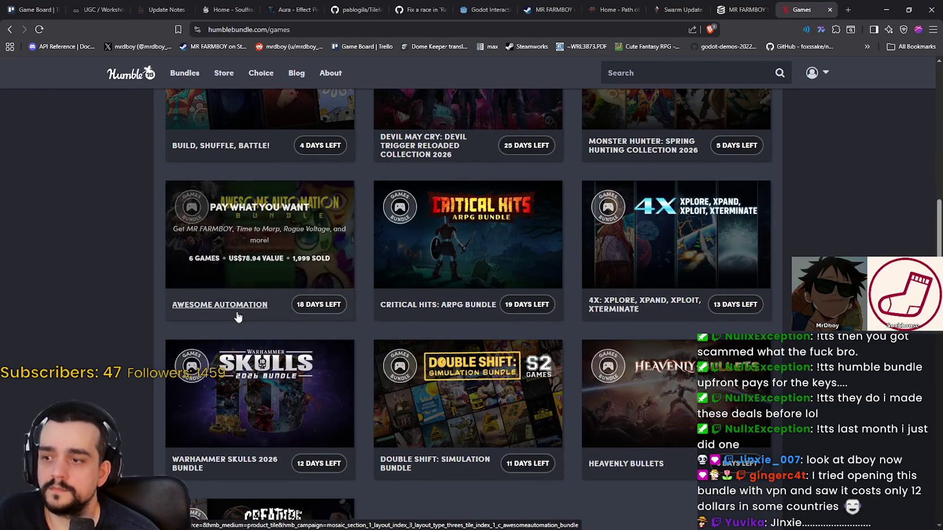
scroll(241, 343, down, 3)
scroll(498, 409, up, 3)
scroll(501, 401, up, 10)
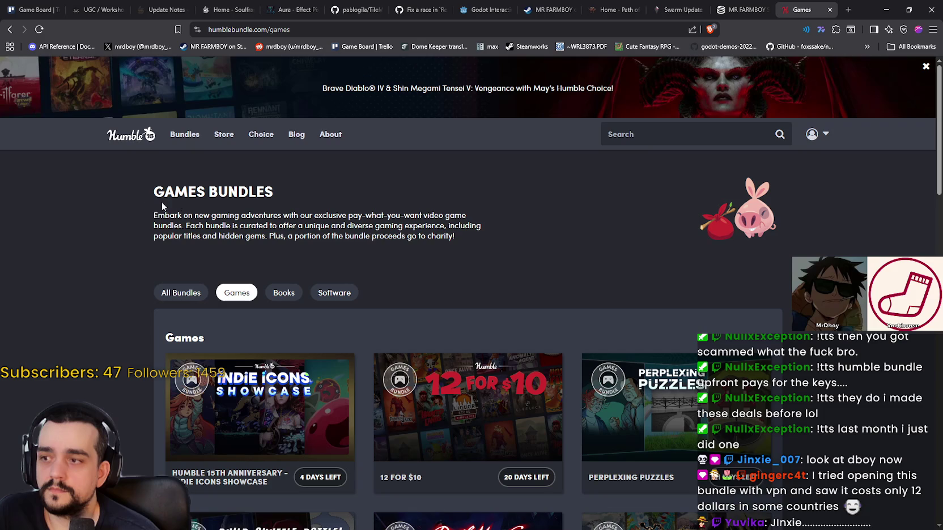
- Select the Games Bundles heading and description text, then keep browsing the bundle tiles
drag(149, 185, 482, 234)
click(483, 236)
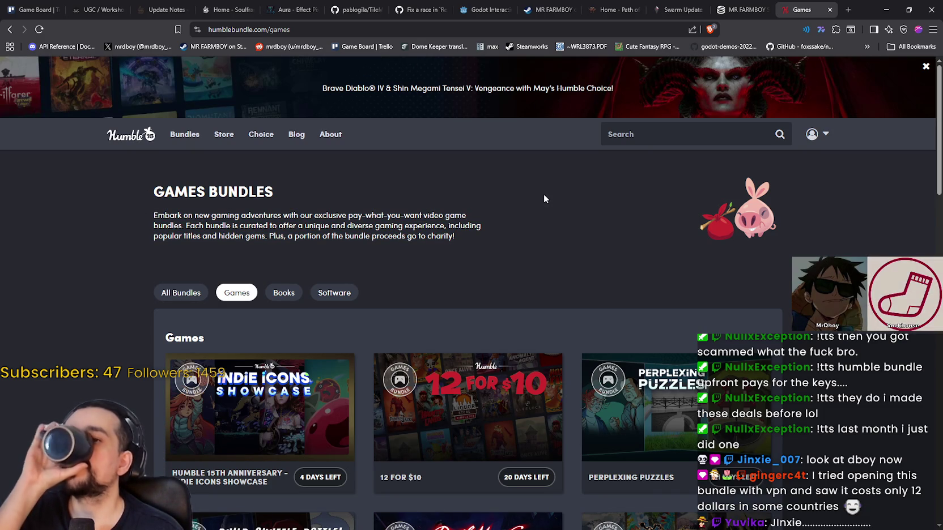
scroll(541, 193, down, 3)
scroll(470, 272, down, 2)
scroll(530, 277, up, 1)
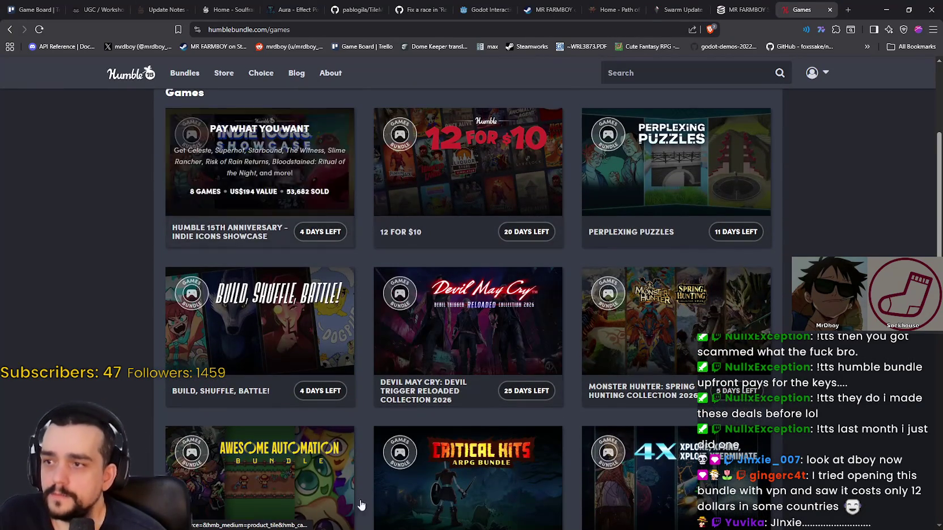
scroll(279, 314, down, 2)
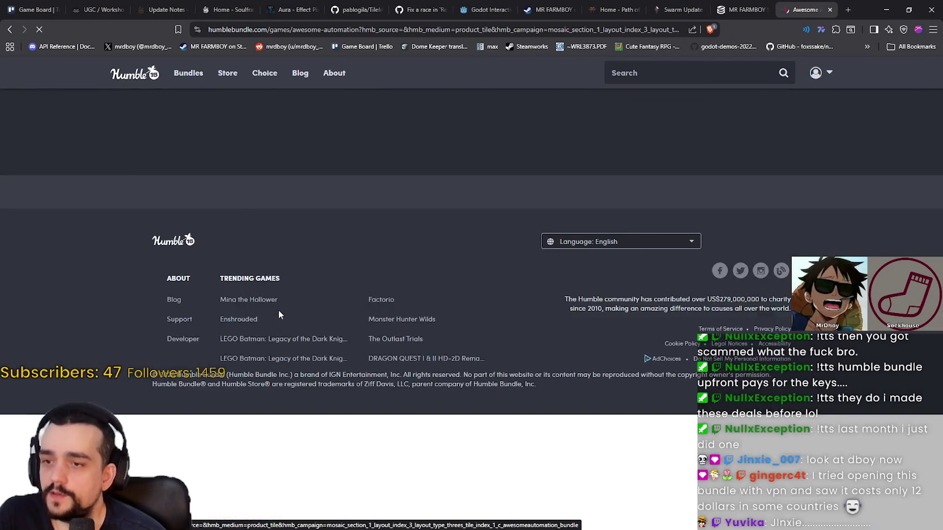
- Scroll up and down through the Awesome Automation bundle page
scroll(577, 285, down, 3)
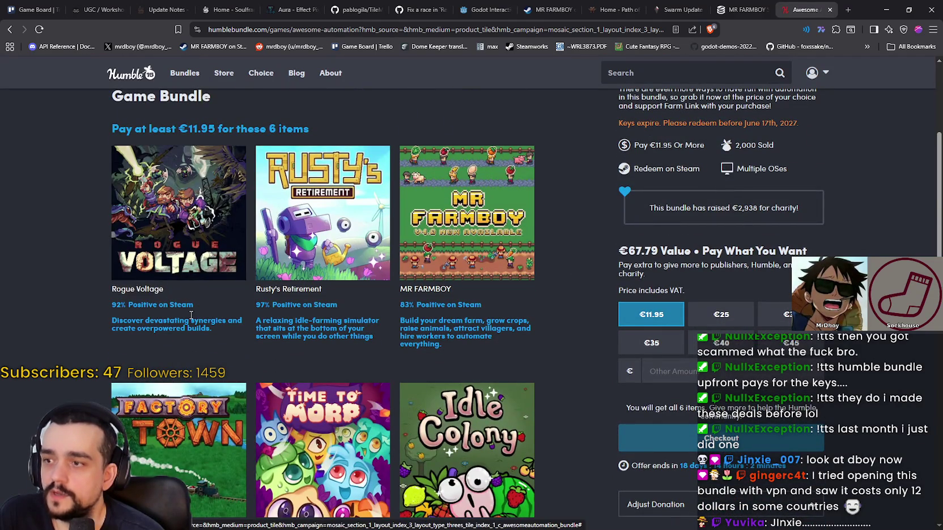
scroll(201, 290, down, 3)
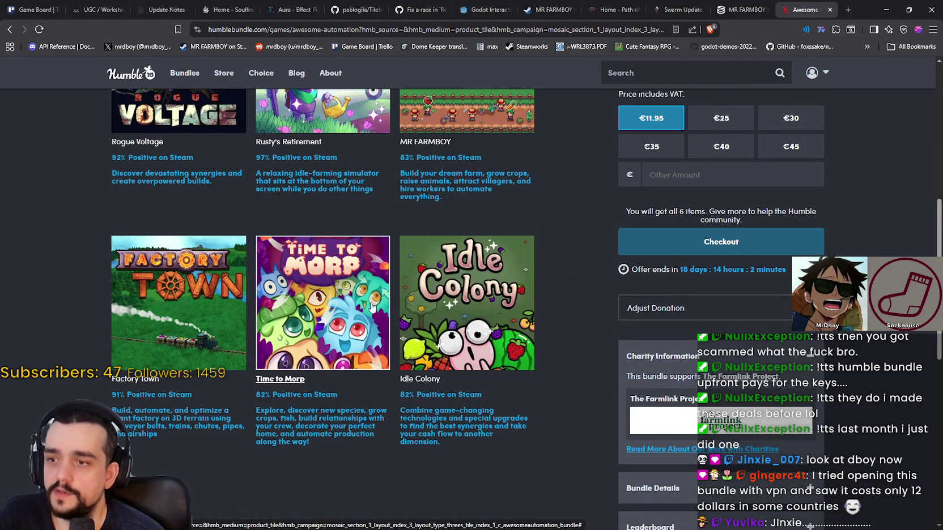
scroll(208, 337, up, 3)
scroll(143, 250, down, 2)
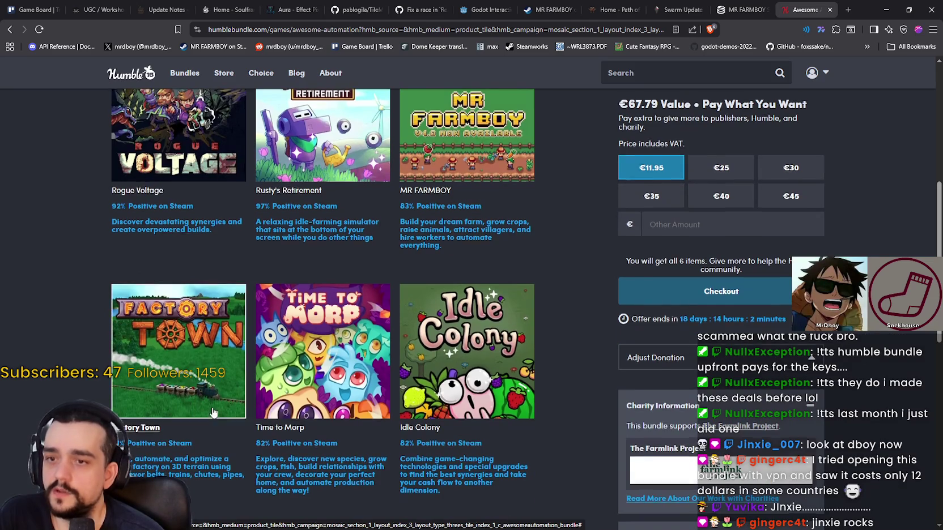
scroll(212, 405, up, 3)
scroll(169, 175, down, 2)
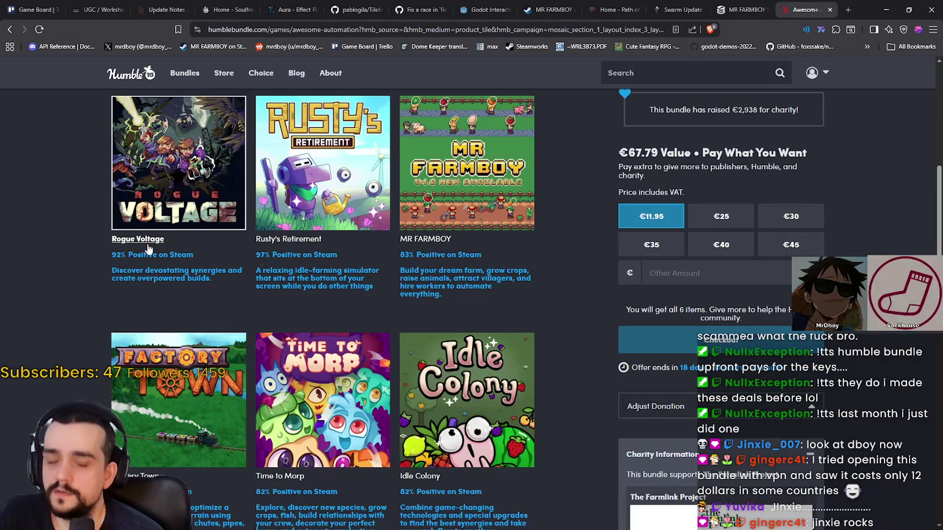
scroll(258, 277, down, 1)
scroll(346, 380, up, 3)
scroll(347, 379, up, 1)
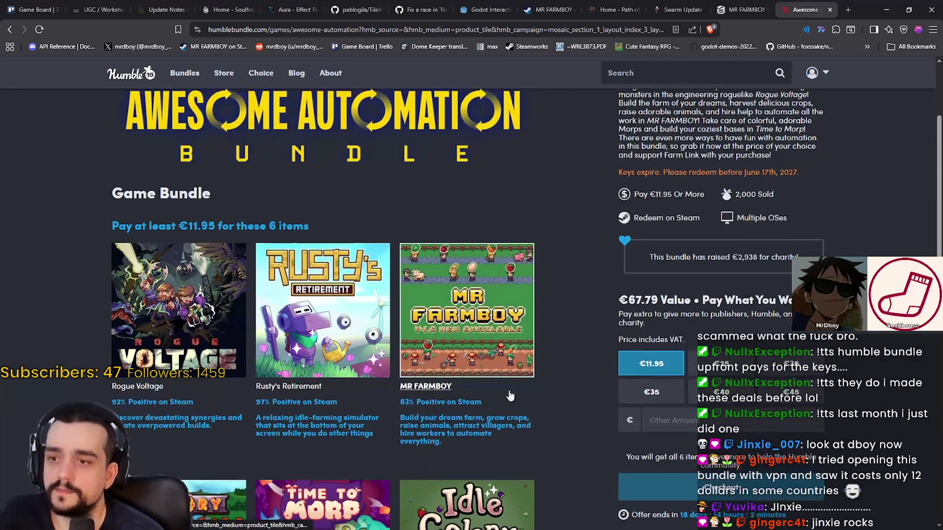
scroll(503, 434, up, 2)
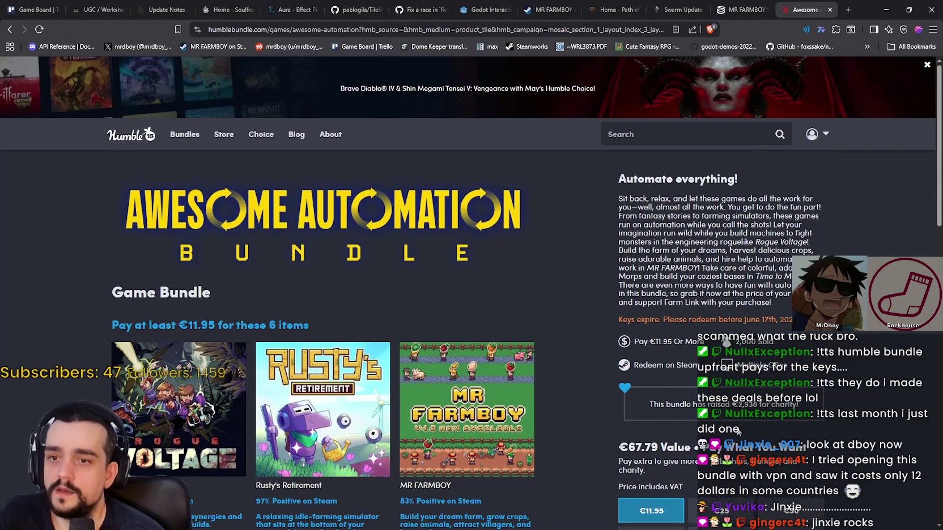
scroll(766, 380, down, 2)
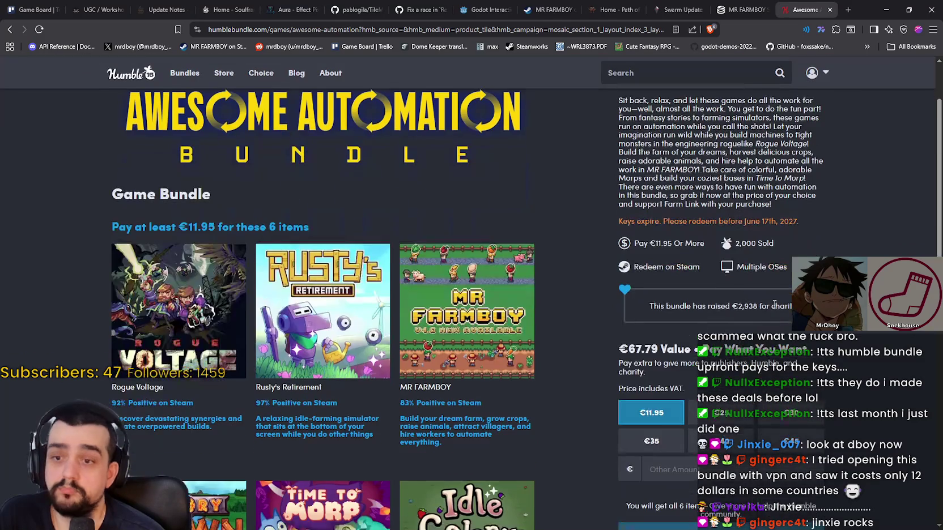
- Highlight the bundle's 2,000 copies-sold count and the days remaining on the offer
drag(734, 242, 755, 243)
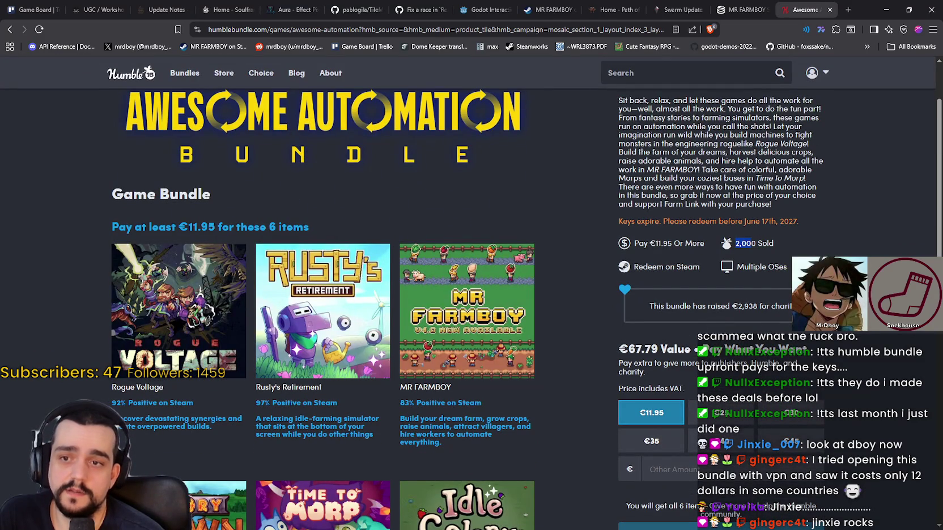
scroll(685, 222, up, 2)
scroll(686, 221, down, 7)
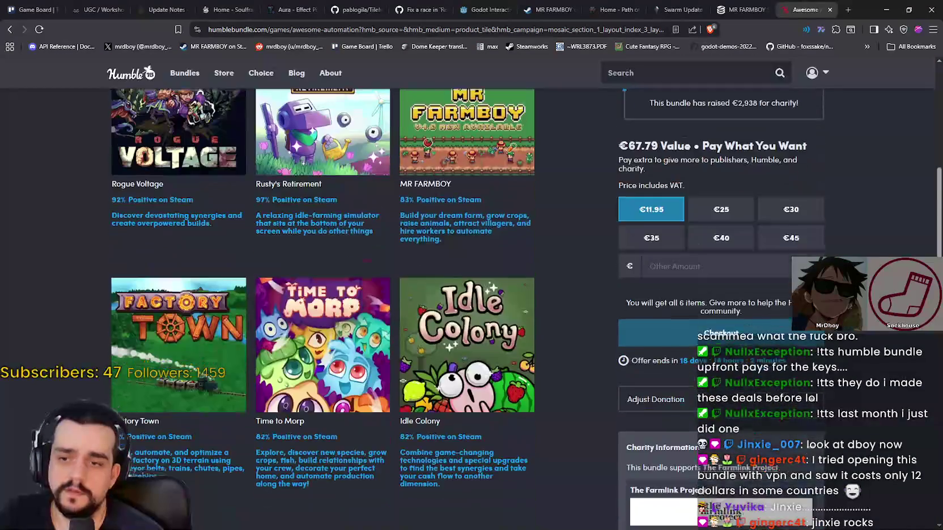
drag(680, 221, 686, 222)
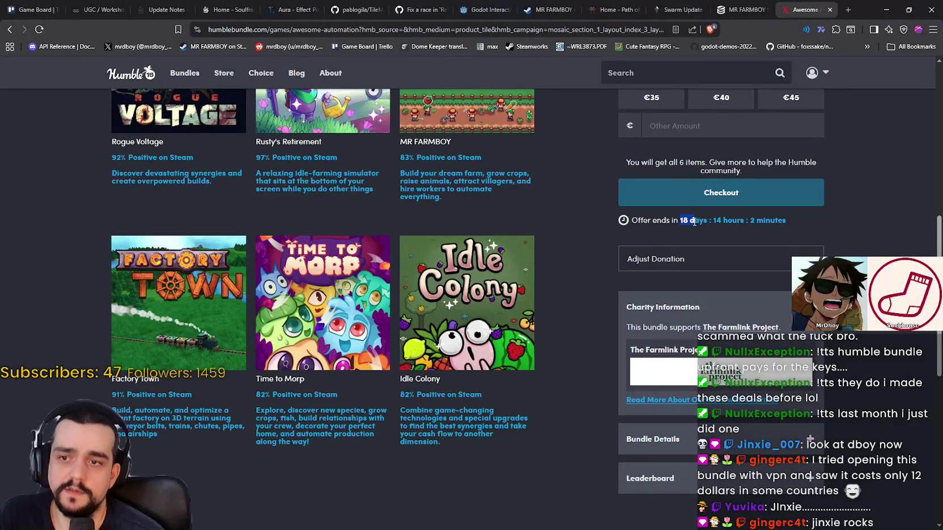
scroll(696, 221, up, 10)
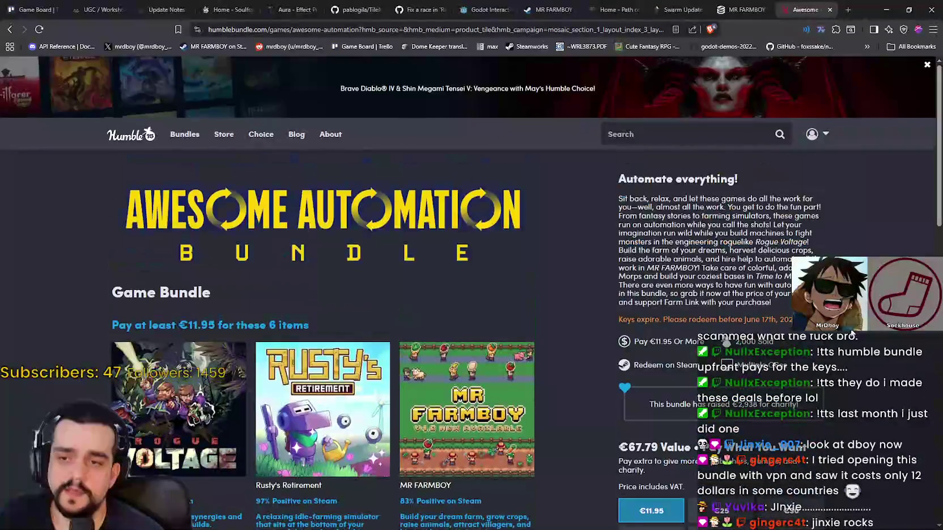
mouse_move(180, 132)
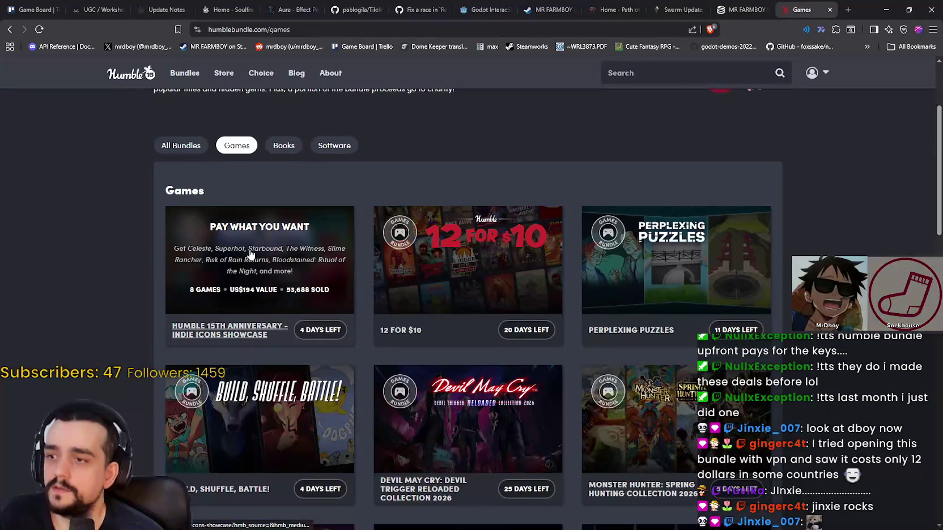
- Open the Indie Icons Showcase bundle and scroll through its eight game tiles
scroll(253, 271, down, 2)
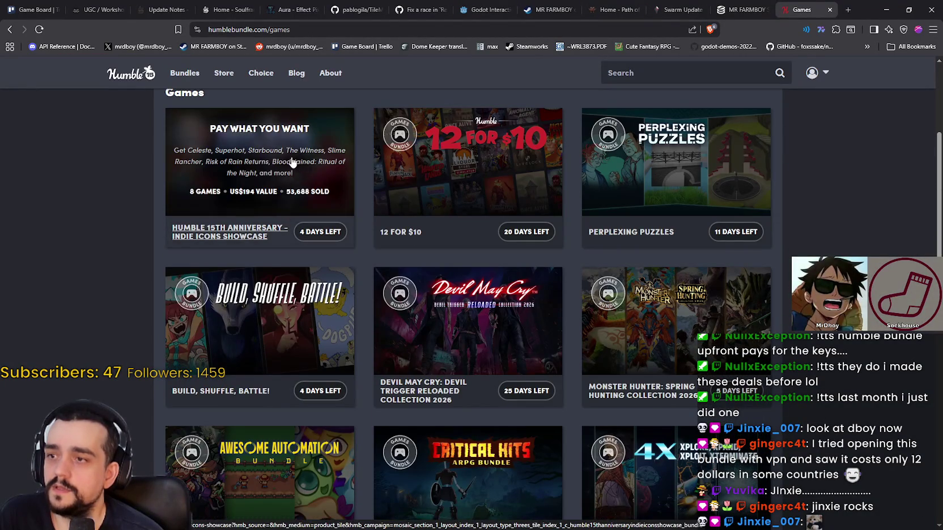
click(312, 163)
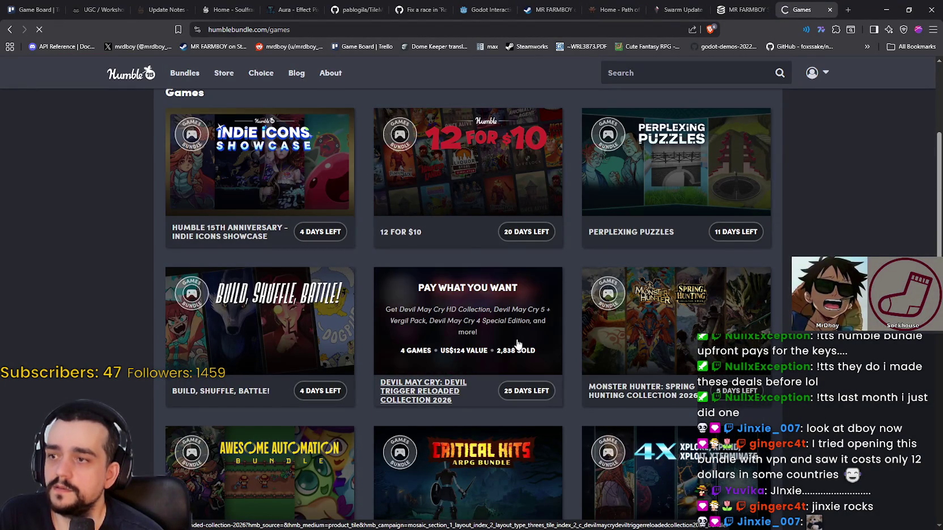
scroll(566, 277, down, 3)
scroll(602, 350, down, 3)
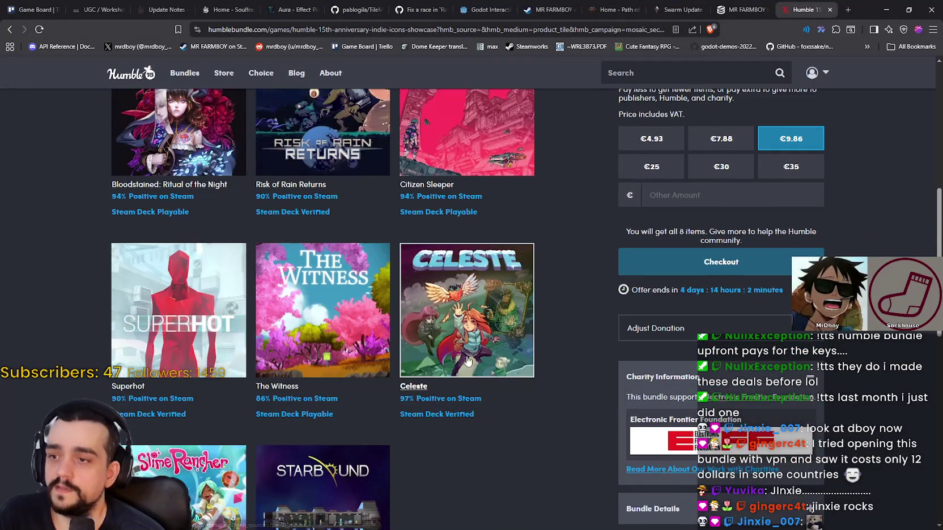
scroll(265, 381, down, 3)
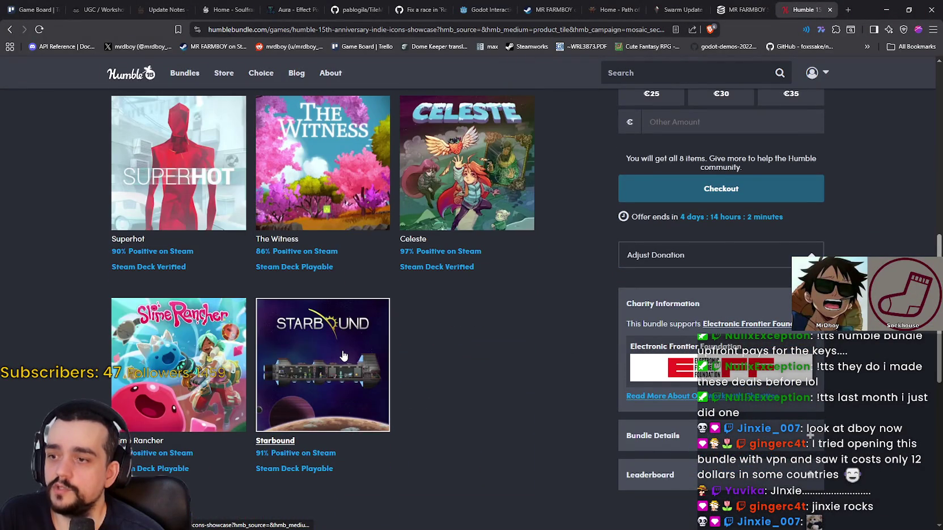
scroll(343, 355, up, 2)
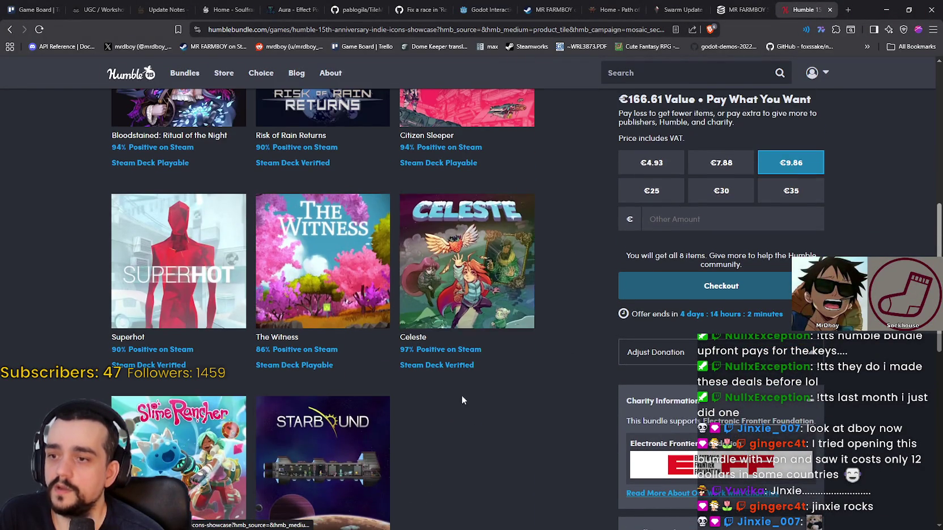
scroll(467, 373, up, 3)
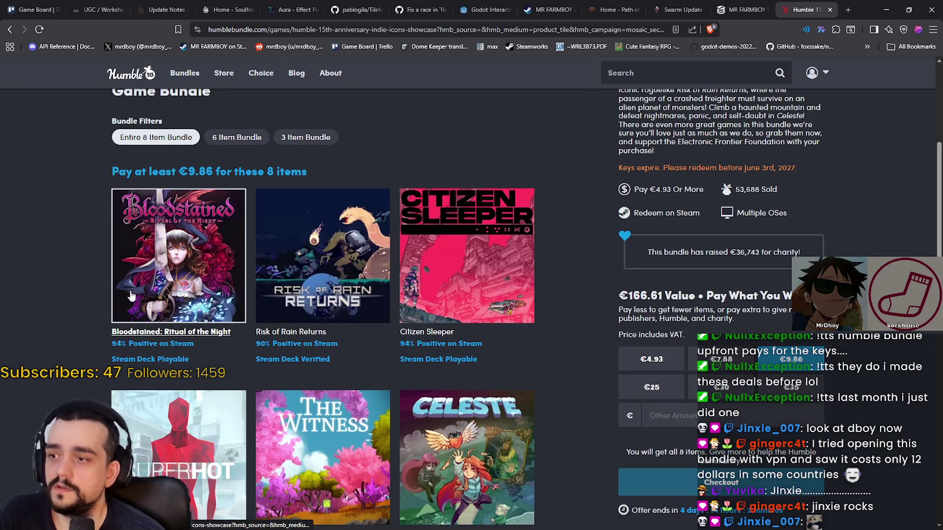
scroll(700, 342, up, 2)
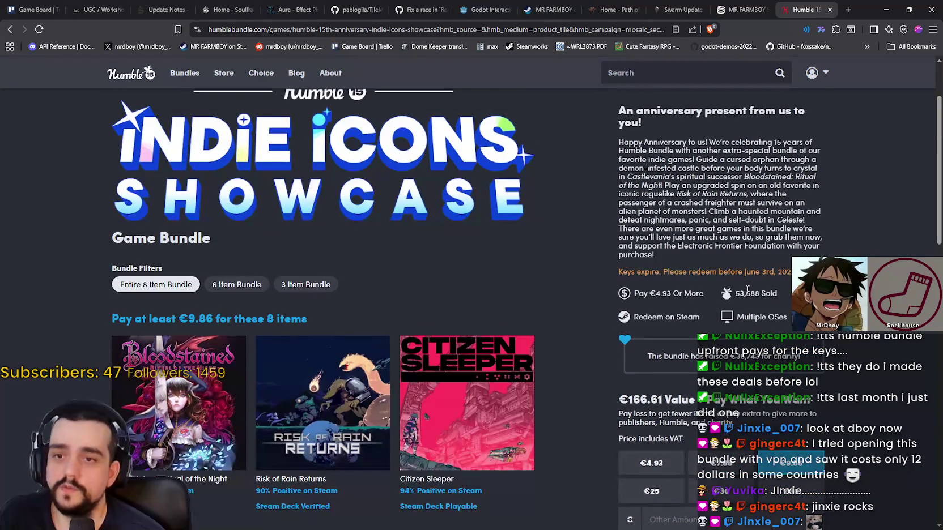
scroll(570, 336, down, 2)
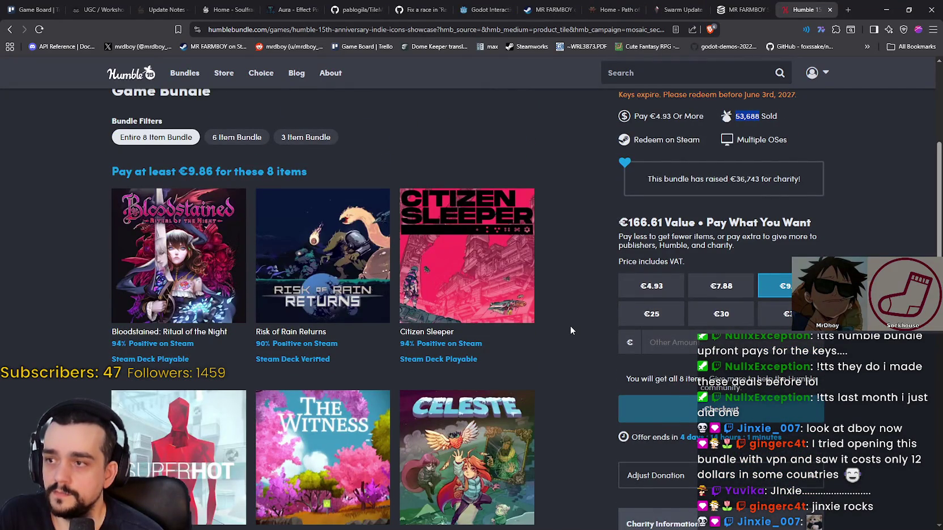
- Look over the bundle's price tiers again and launch the calculator
scroll(570, 325, up, 1)
scroll(554, 256, down, 3)
scroll(563, 310, down, 1)
scroll(229, 435, up, 2)
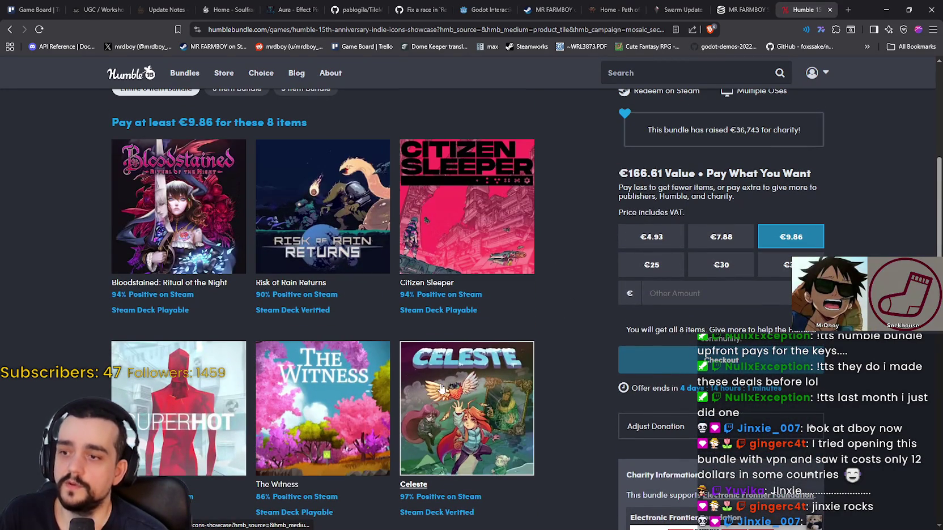
scroll(437, 387, down, 3)
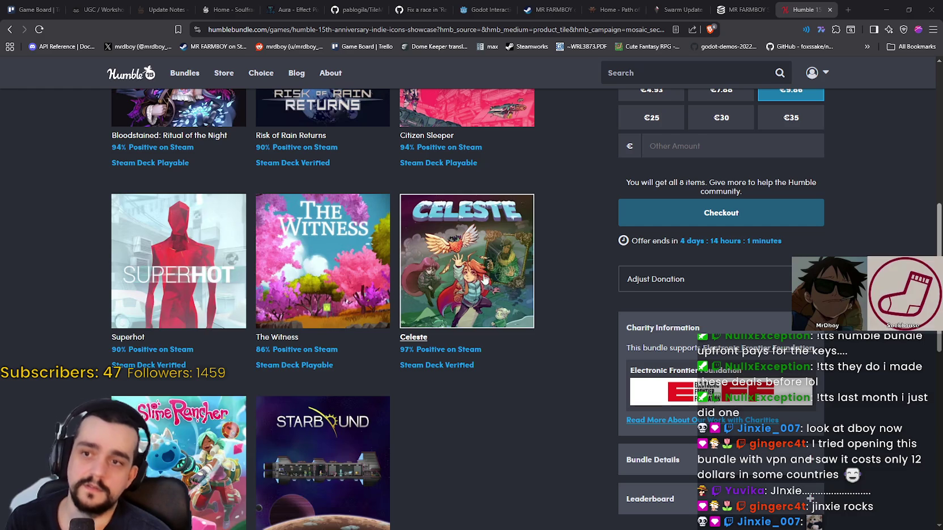
key(XF86Calculator)
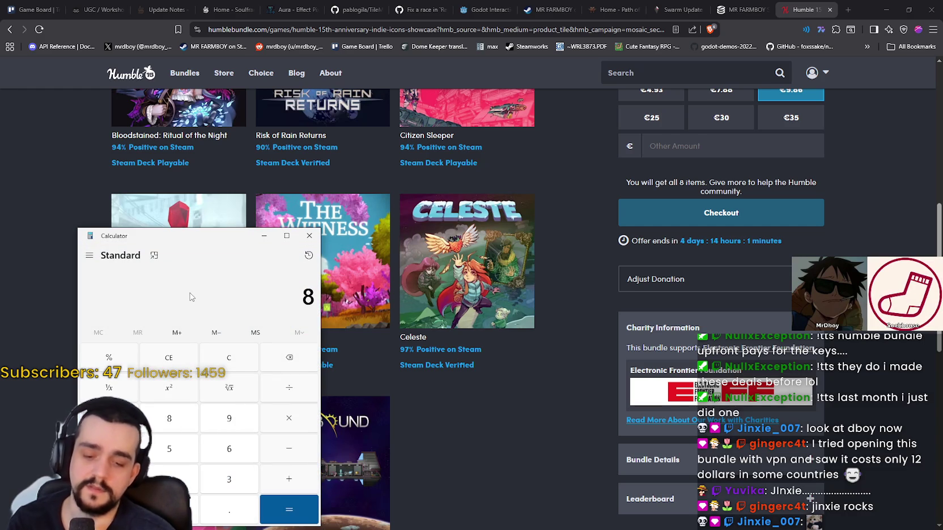
- Position the Calculator window near the centre of the Indie Icons Showcase page
mouse_move(207, 237)
mouse_down()
mouse_move(529, 142)
mouse_move(776, 104)
mouse_up()
scroll(567, 341, up, 7)
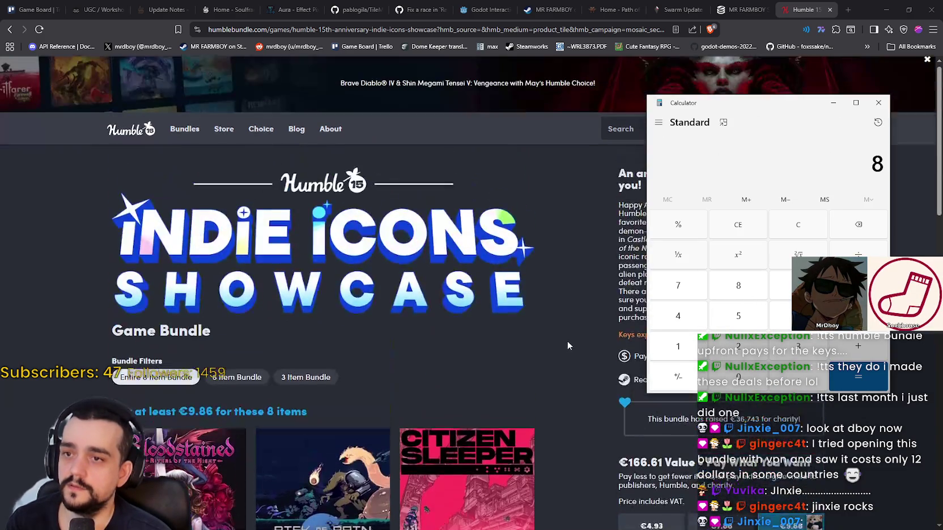
drag(738, 109, 445, 123)
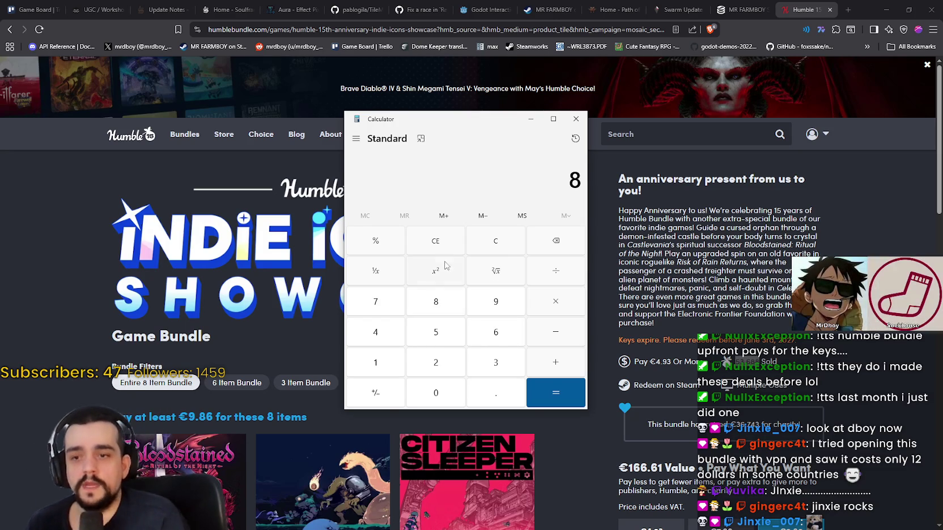
scroll(263, 332, down, 3)
scroll(226, 340, down, 2)
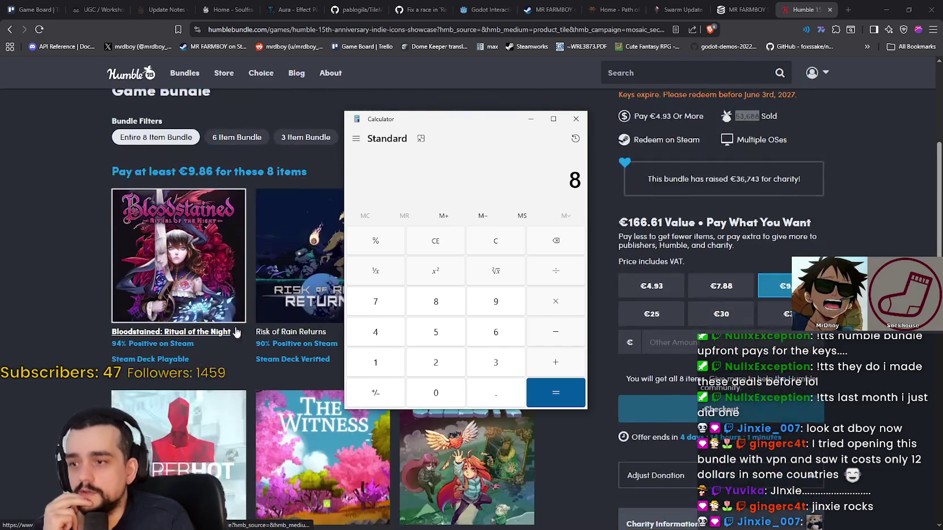
- Move the calculator aside to uncover Citizen Sleeper and scroll through the bundle's games
scroll(207, 374, up, 1)
mouse_move(405, 121)
mouse_down()
mouse_move(653, 113)
mouse_move(657, 300)
mouse_up()
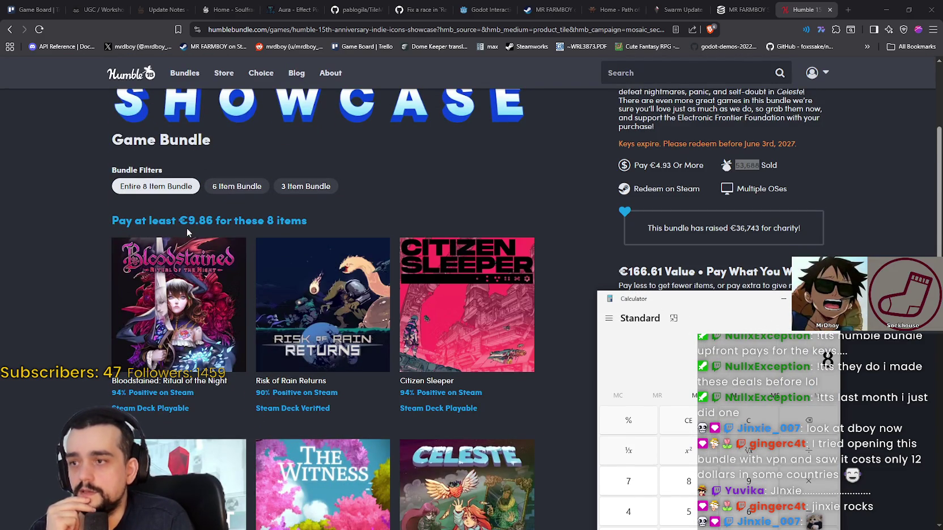
scroll(200, 226, down, 2)
scroll(408, 255, down, 1)
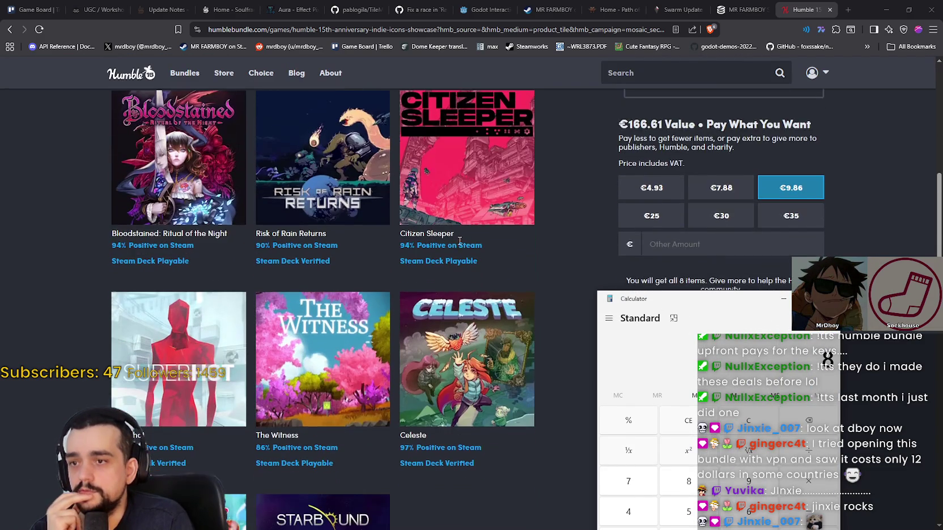
scroll(410, 381, down, 2)
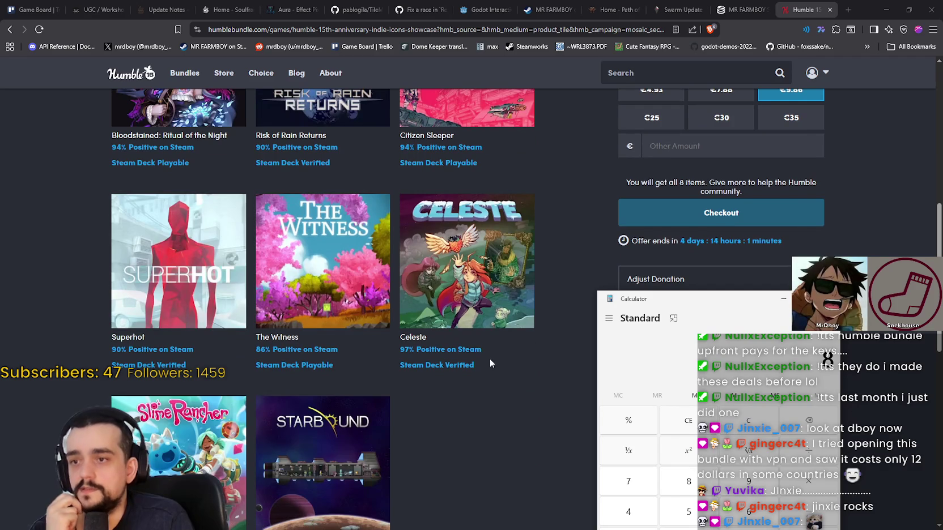
scroll(354, 219, down, 2)
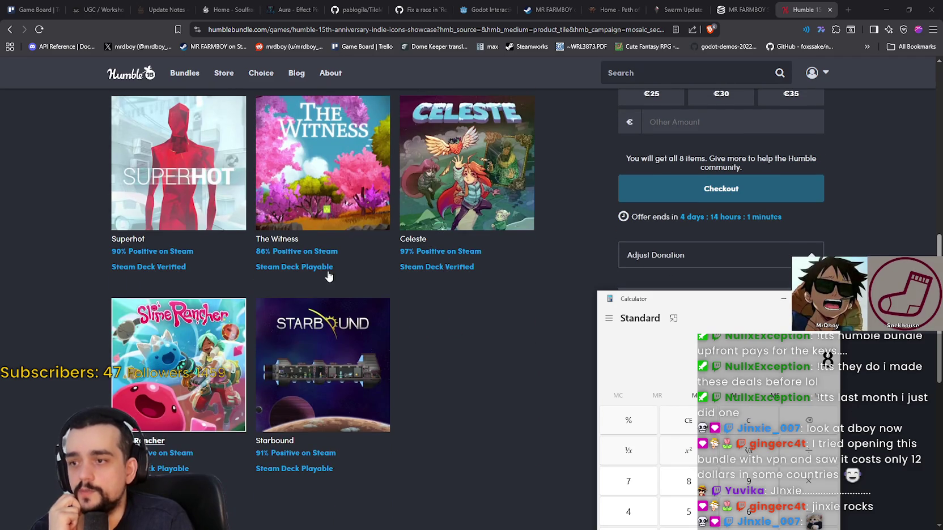
scroll(501, 298, up, 5)
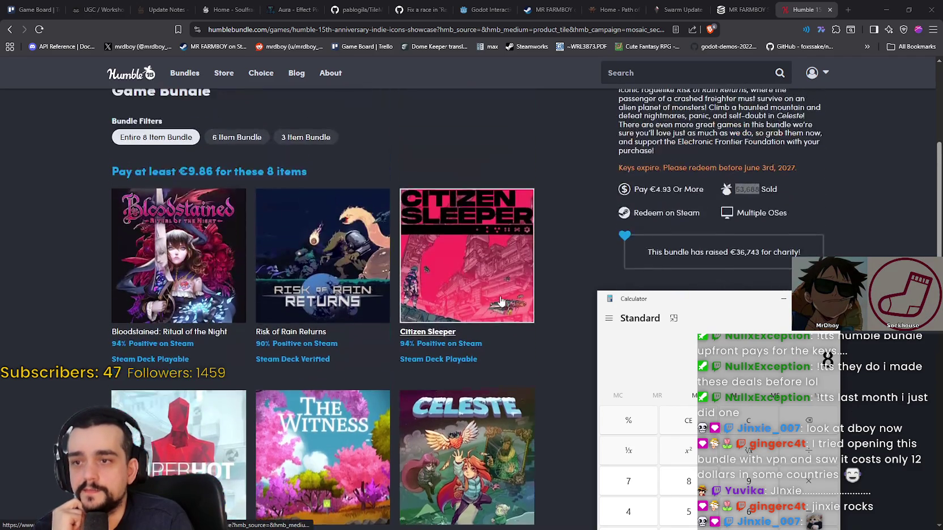
scroll(528, 248, down, 1)
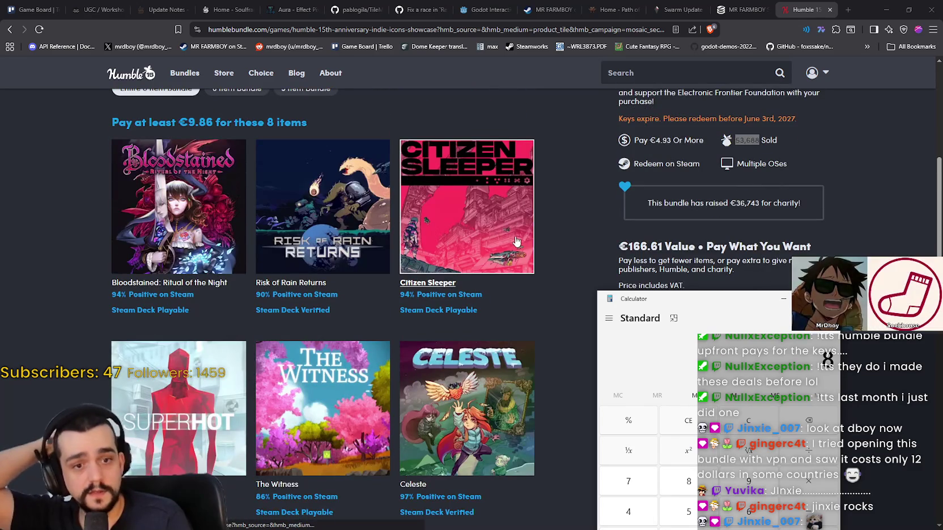
scroll(368, 235, up, 1)
scroll(397, 146, down, 3)
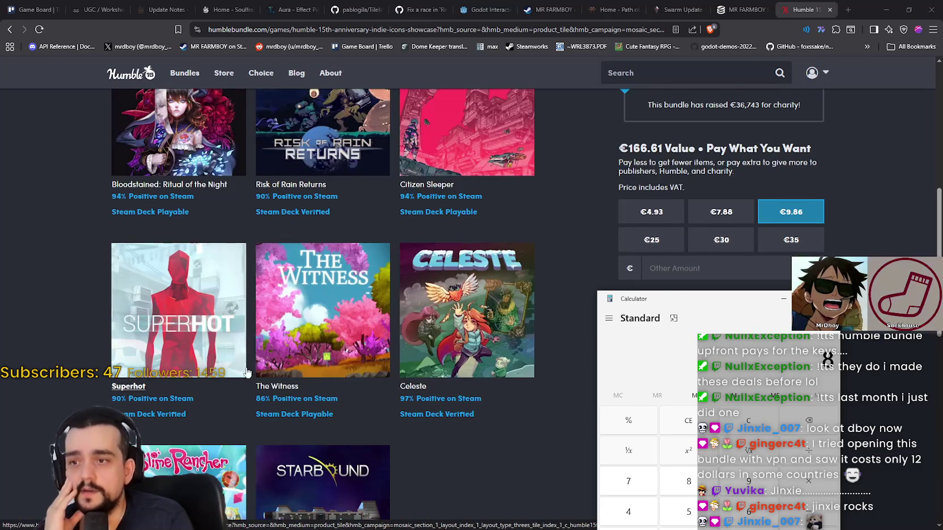
scroll(581, 161, down, 2)
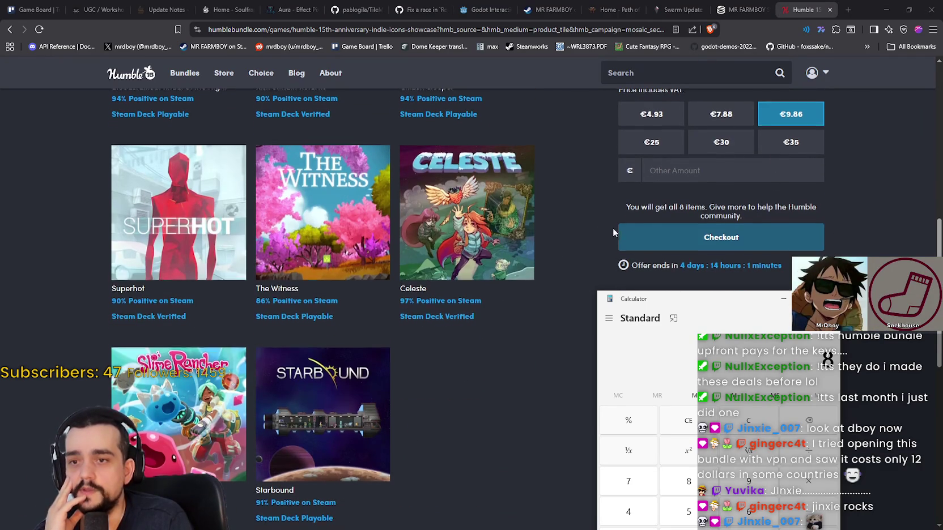
- Scroll back up to the top banner and return to the Games bundles listing
scroll(806, 194, up, 4)
scroll(886, 192, up, 1)
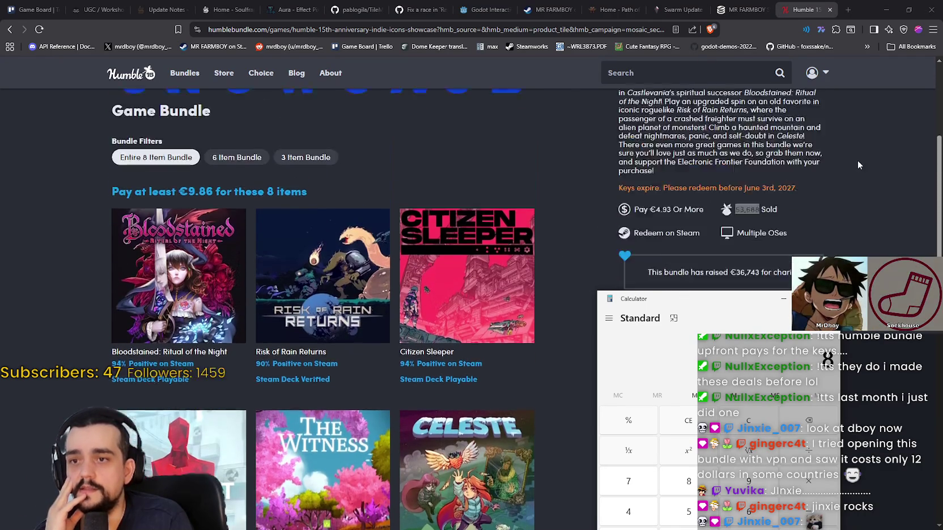
scroll(600, 209, down, 5)
scroll(541, 246, up, 4)
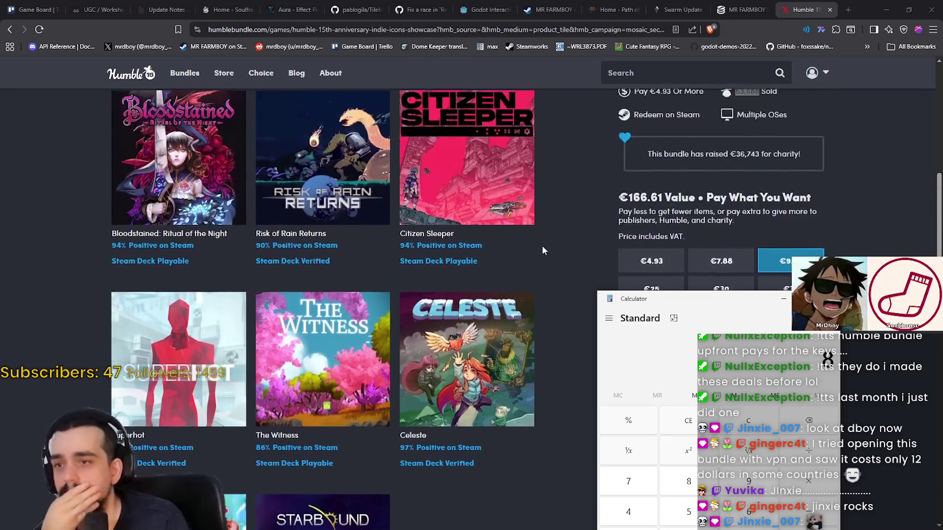
scroll(567, 254, down, 2)
scroll(568, 245, up, 4)
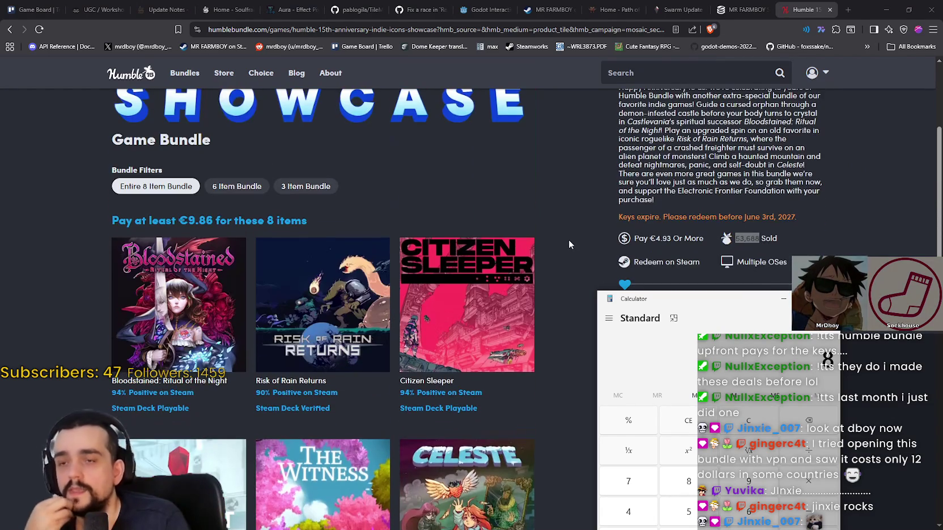
scroll(226, 255, down, 3)
scroll(327, 174, up, 2)
scroll(266, 238, down, 1)
scroll(266, 239, down, 2)
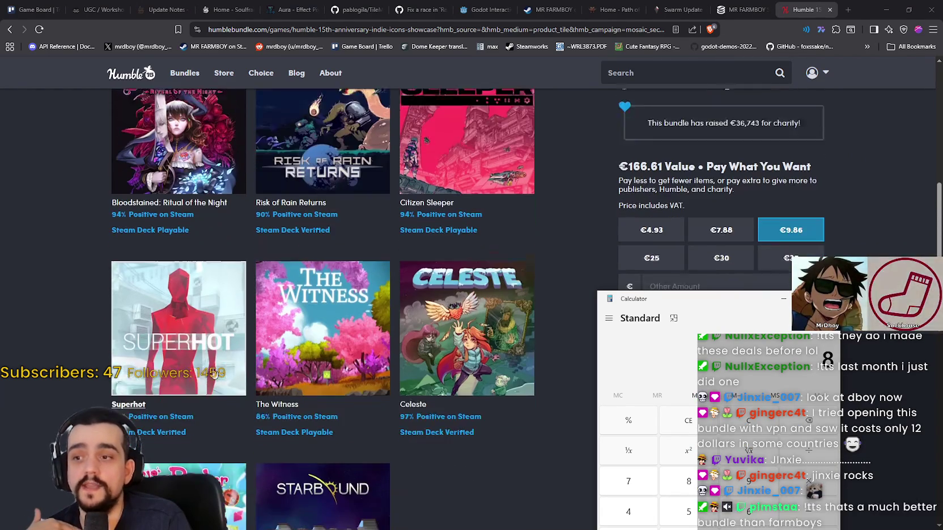
scroll(356, 456, up, 3)
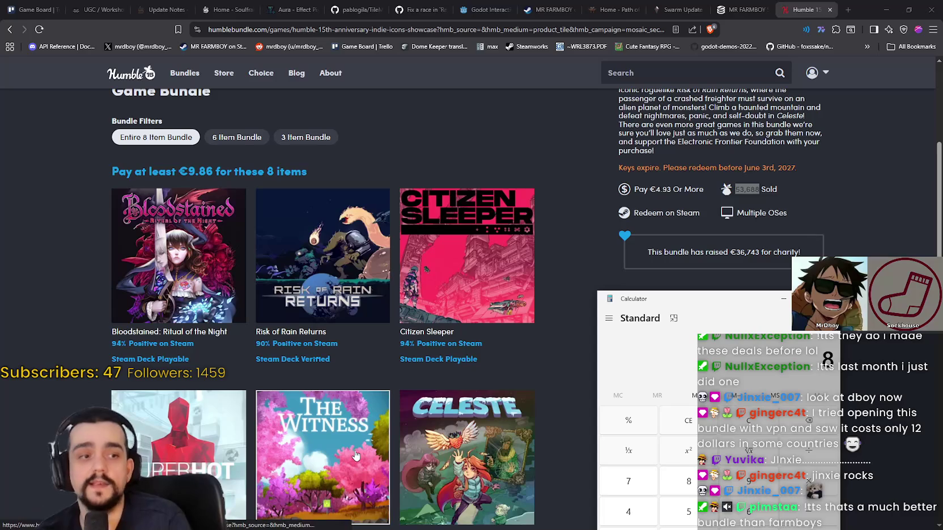
scroll(355, 452, up, 5)
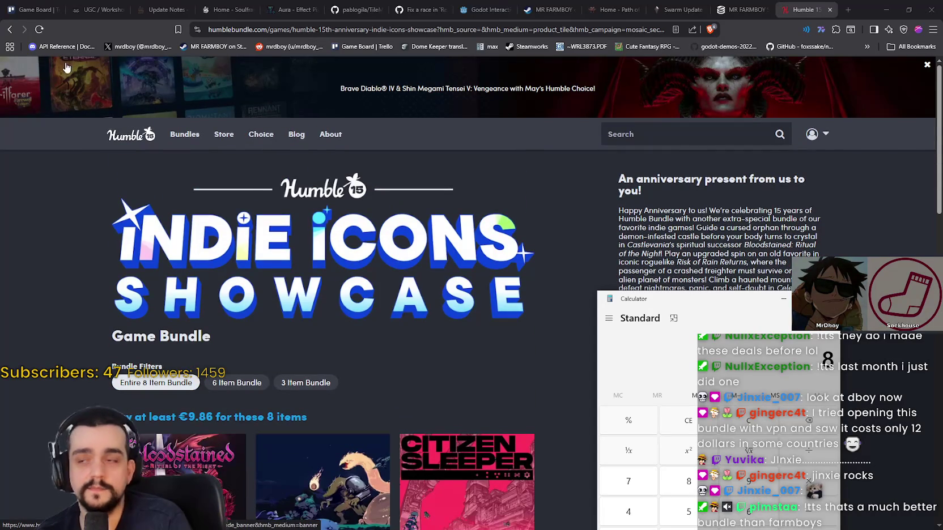
click(7, 31)
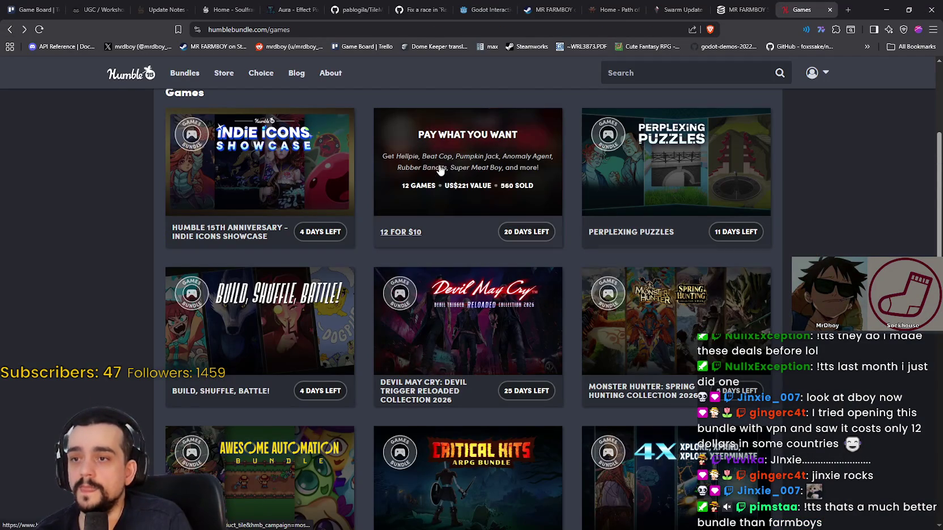
scroll(574, 265, down, 2)
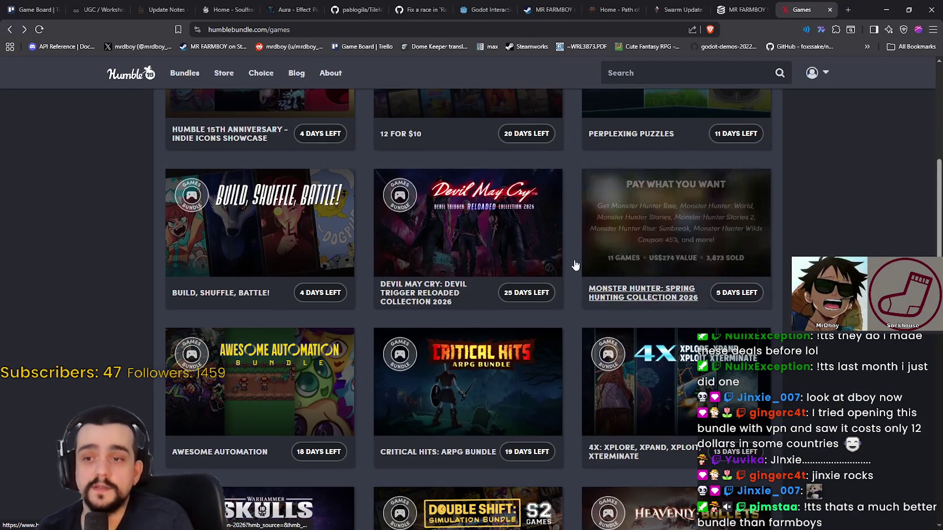
click(703, 205)
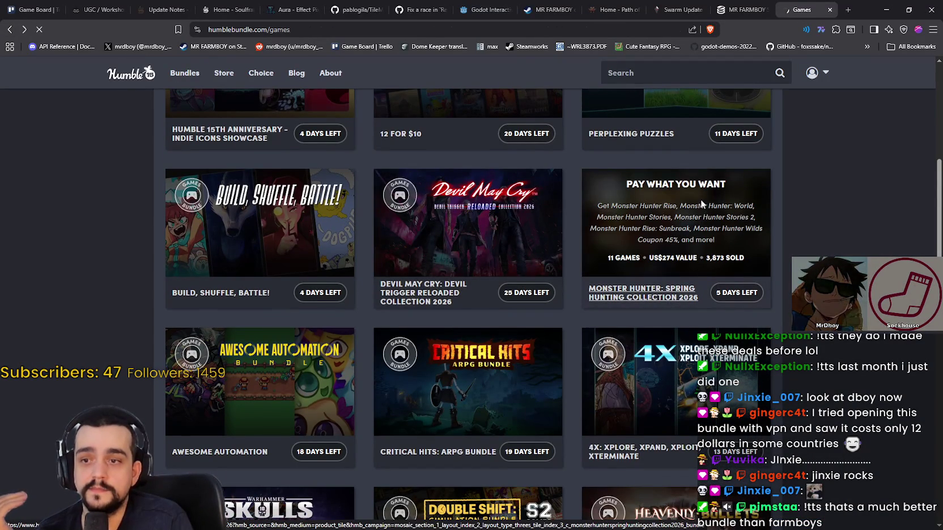
scroll(500, 302, down, 2)
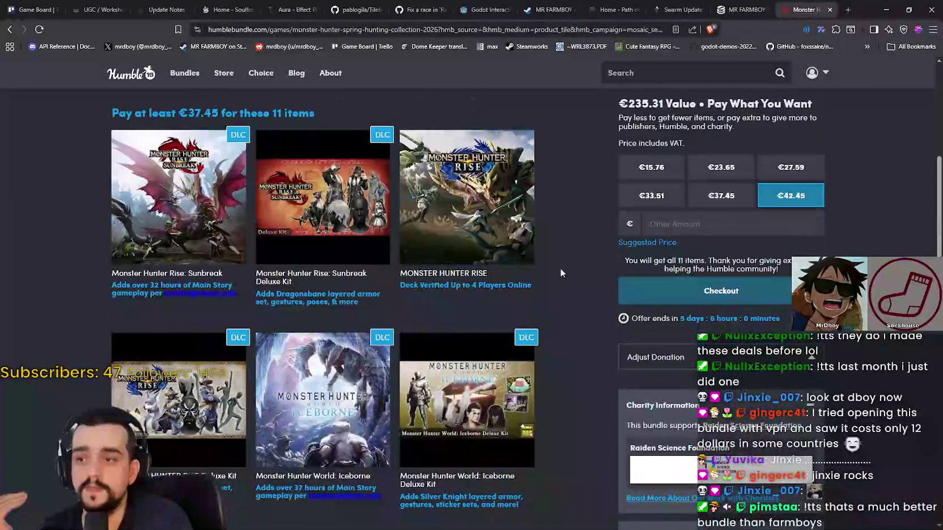
scroll(364, 396, down, 10)
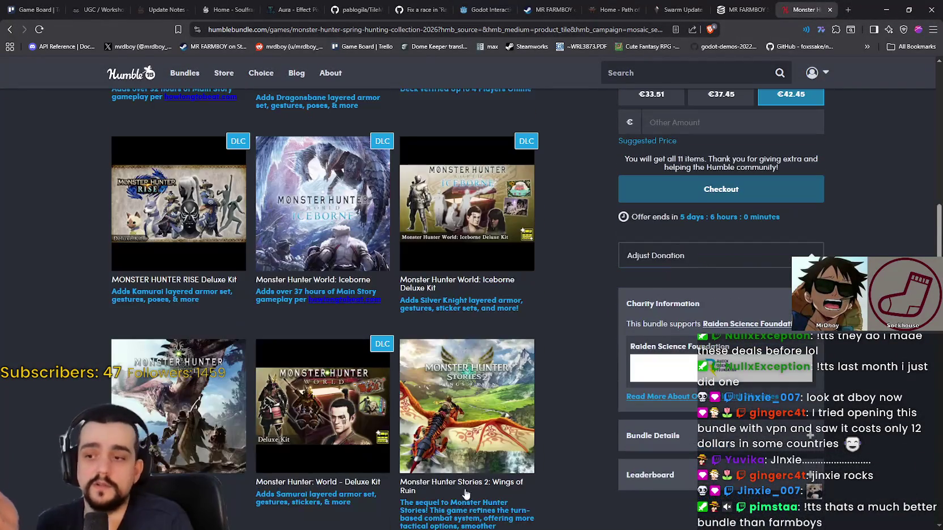
scroll(445, 459, down, 3)
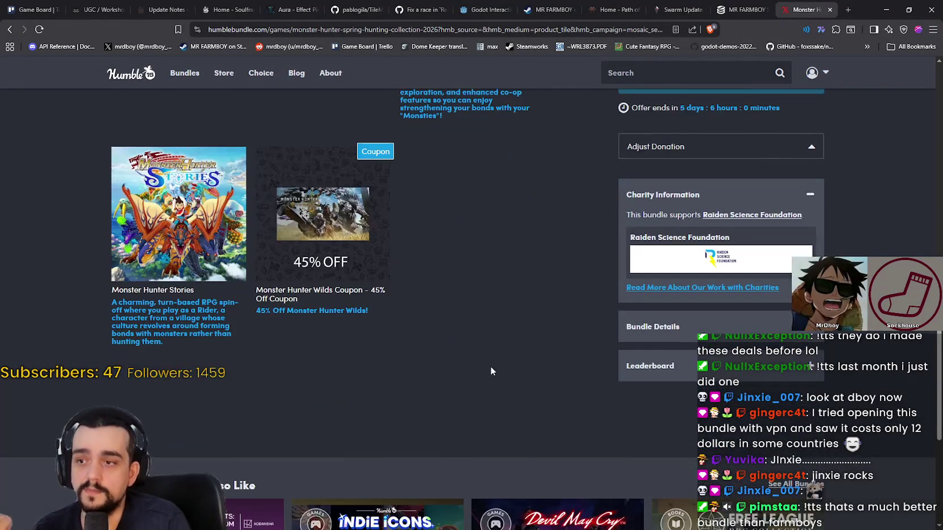
scroll(485, 385, up, 13)
scroll(466, 403, up, 5)
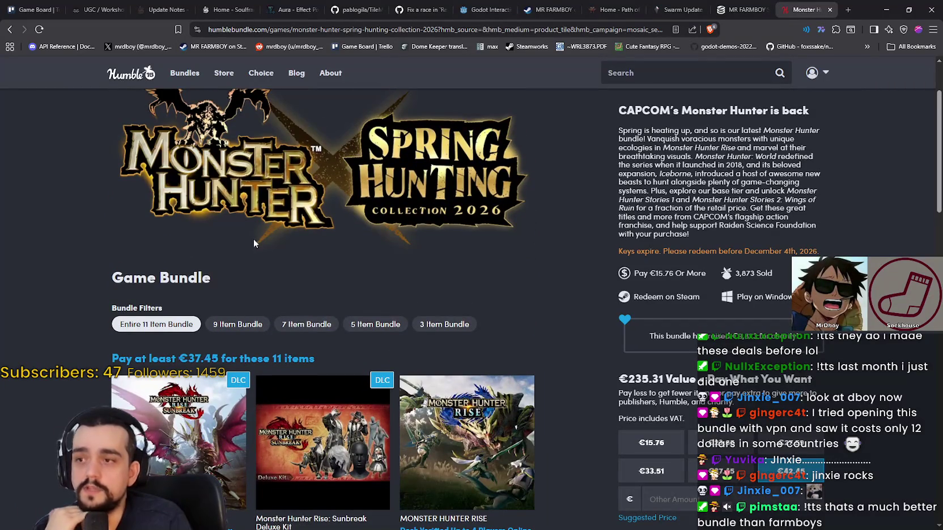
scroll(252, 237, up, 3)
click(9, 31)
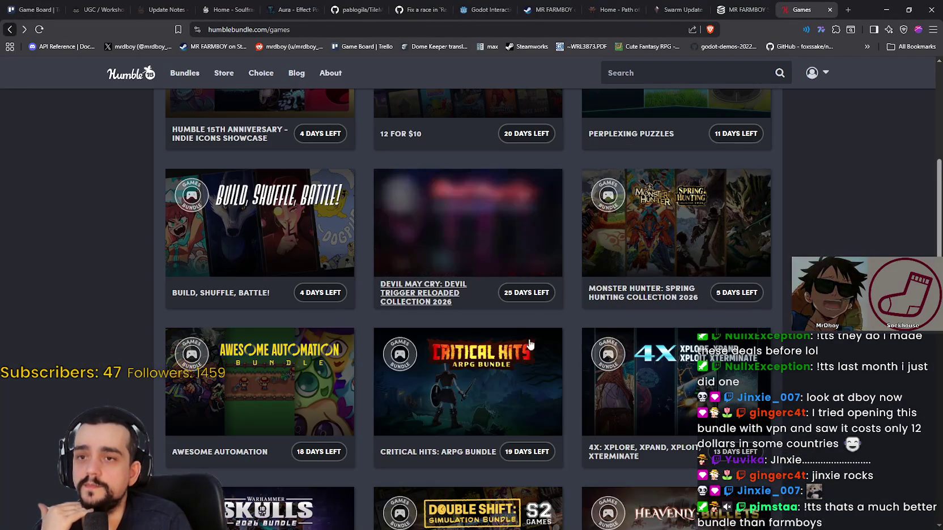
mouse_move(731, 175)
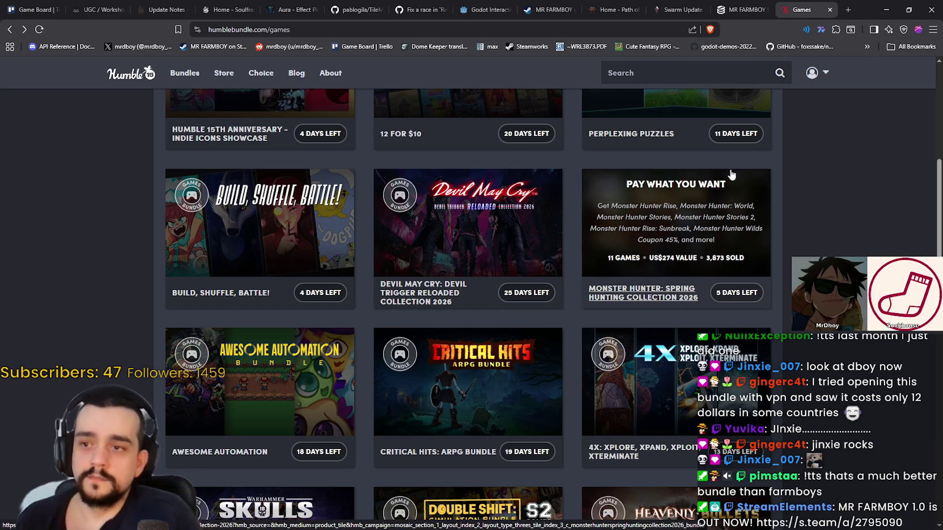
key(alt+Left)
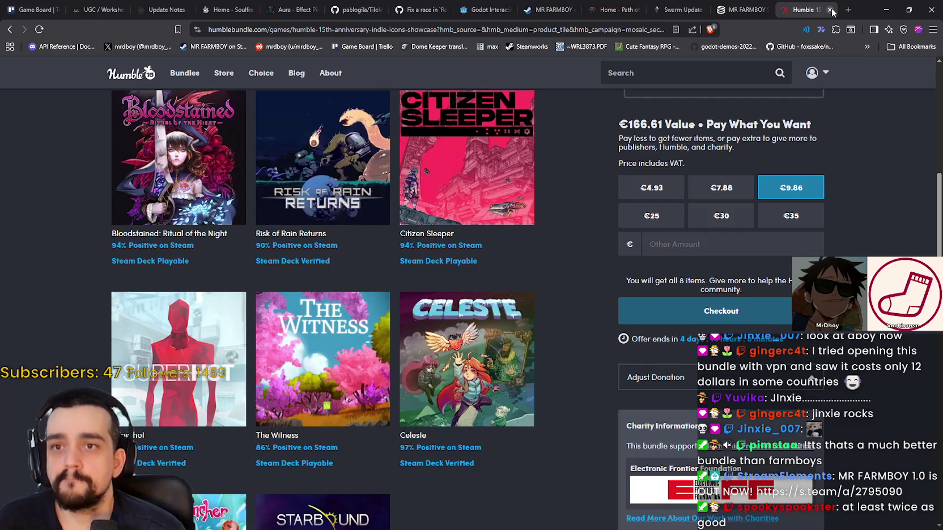
- Close the Humble tab, reload MR FARMBOY's SteamDB charts and zoom to 48 hours
click(830, 11)
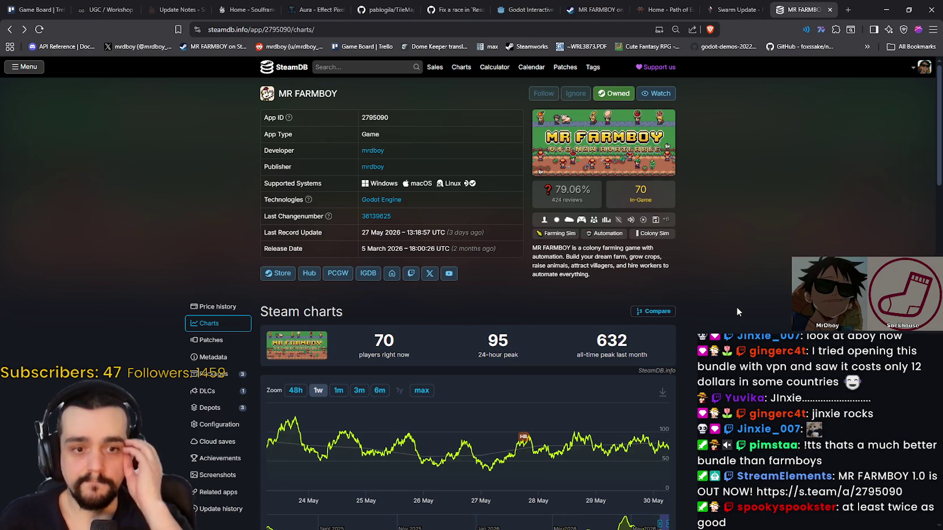
right_click(759, 254)
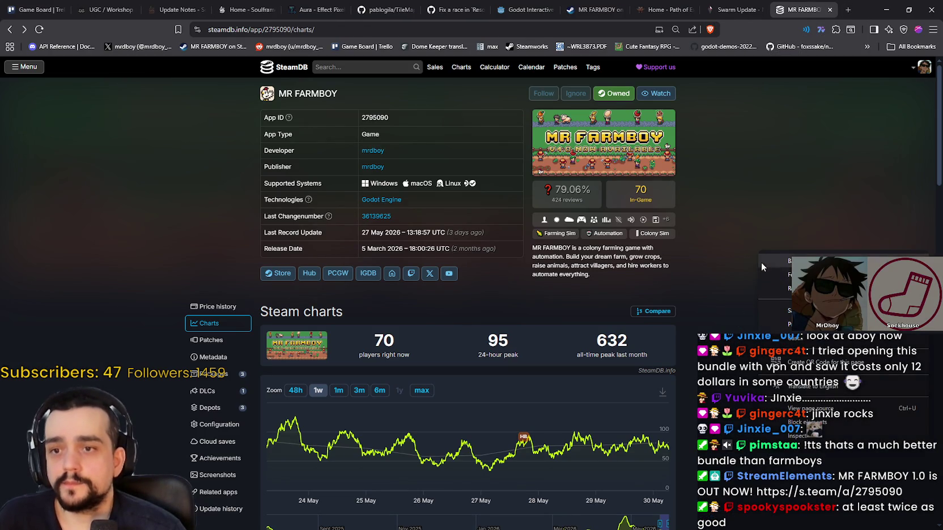
click(776, 288)
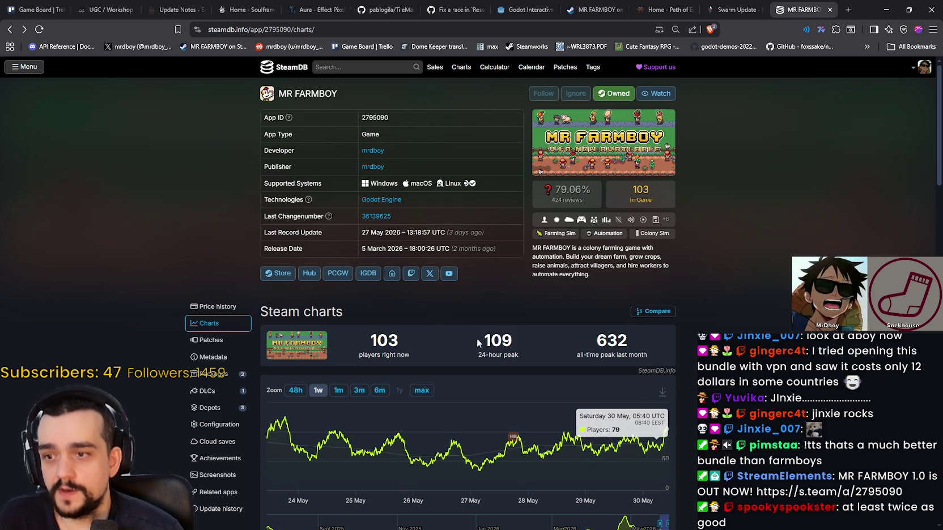
click(295, 390)
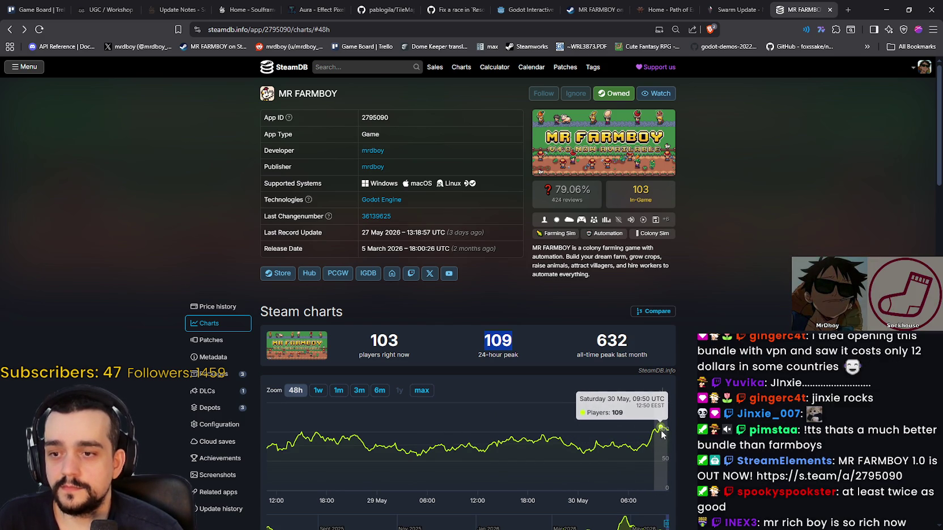
- Return to the Godot editor showing login_yo.gd and the AudioManager errors
scroll(774, 326, down, 1)
scroll(761, 289, up, 1)
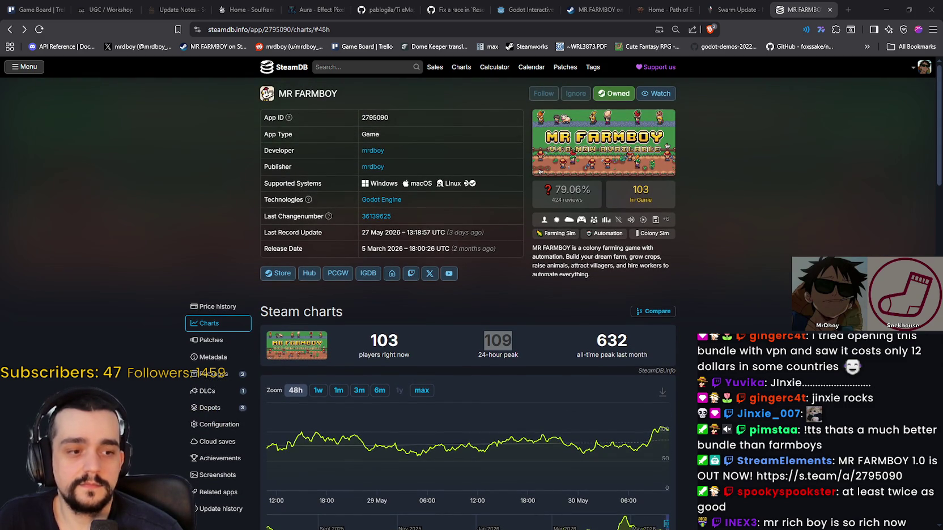
key(alt+Tab)
scroll(688, 209, down, 3)
scroll(688, 208, up, 2)
scroll(679, 448, down, 10)
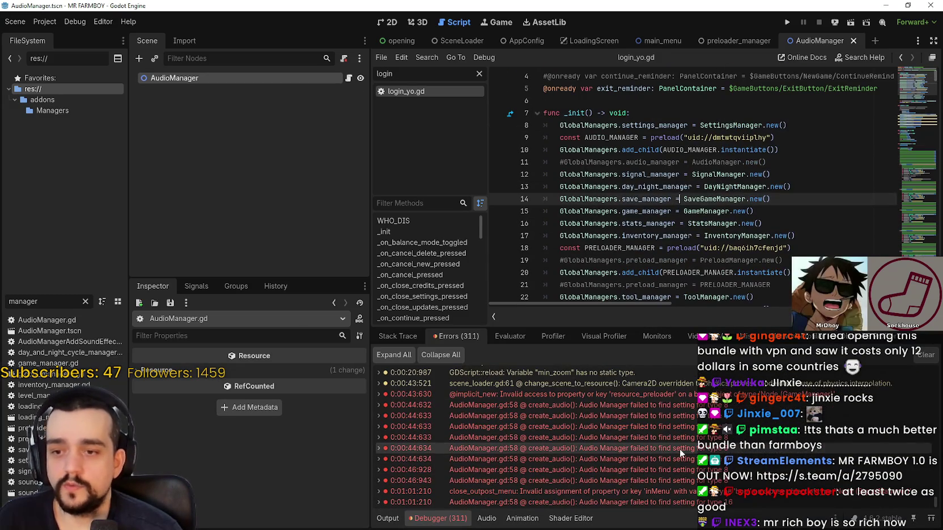
- Jump from the Debugger to the code behind the close_outpost_menu and resource_preloader errors
double_click(679, 467)
click(679, 456)
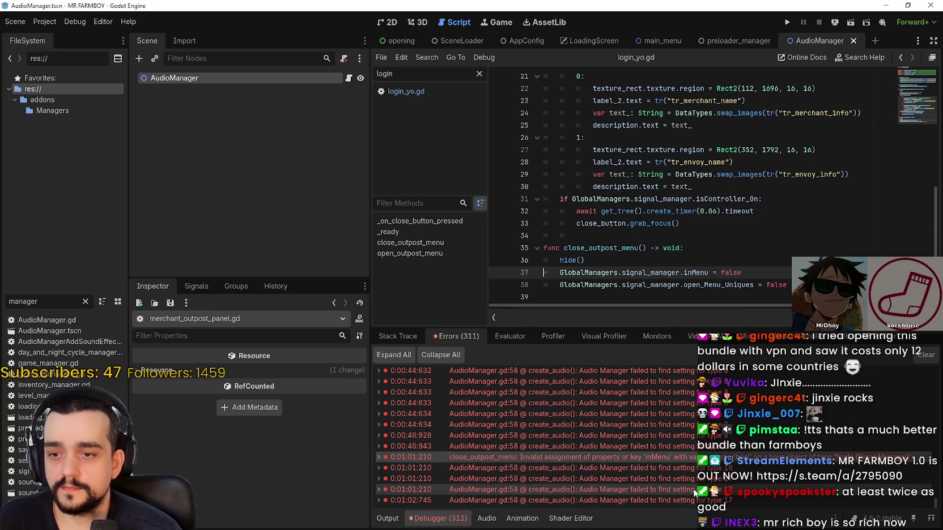
click(705, 489)
scroll(709, 479, up, 3)
click(679, 445)
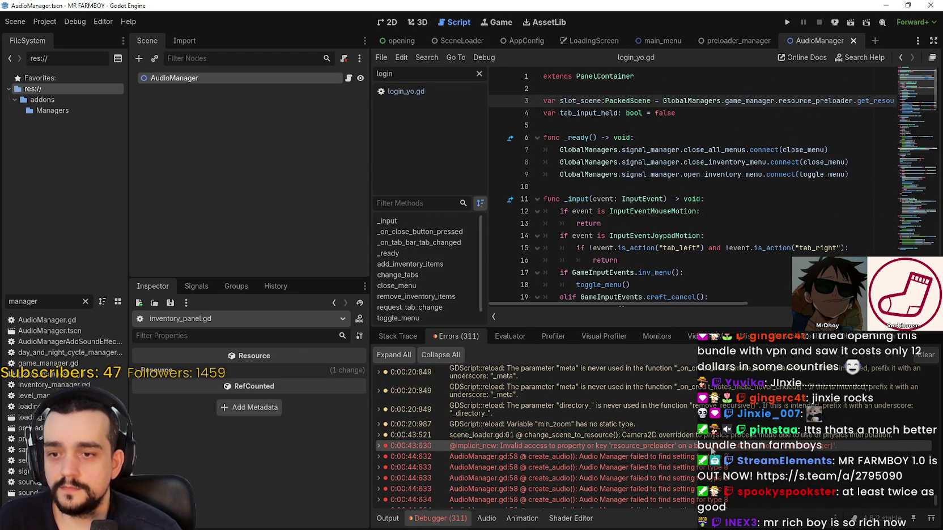
scroll(679, 453, up, 3)
click(670, 262)
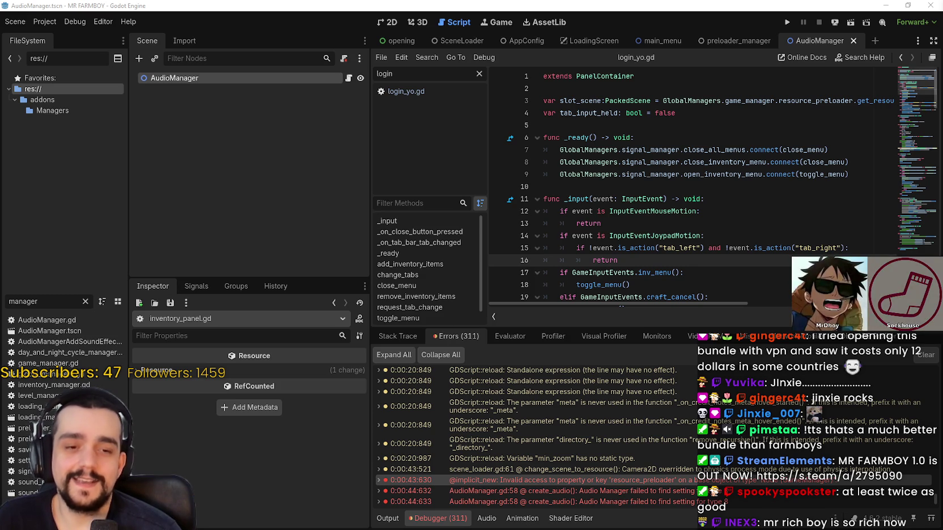
- Open the create_audio error at AudioManager.gd line 58
click(576, 190)
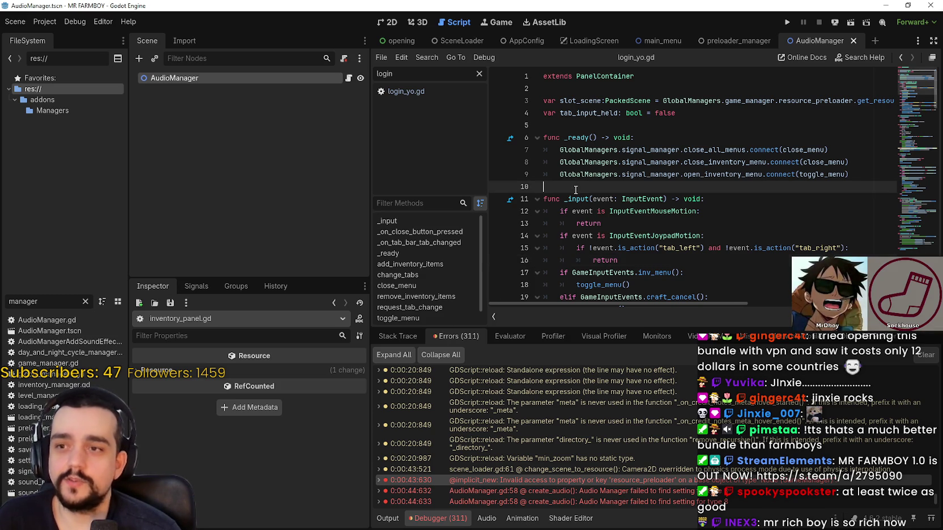
scroll(544, 483, down, 5)
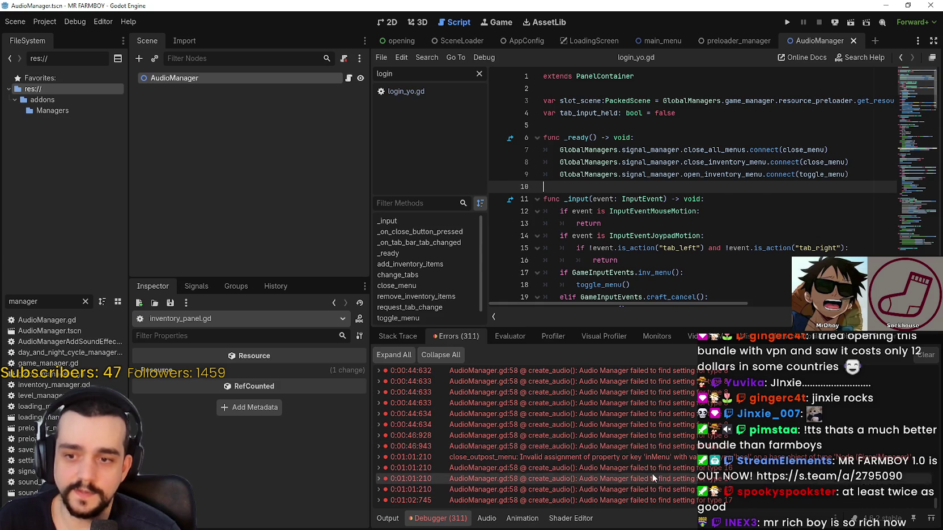
click(655, 467)
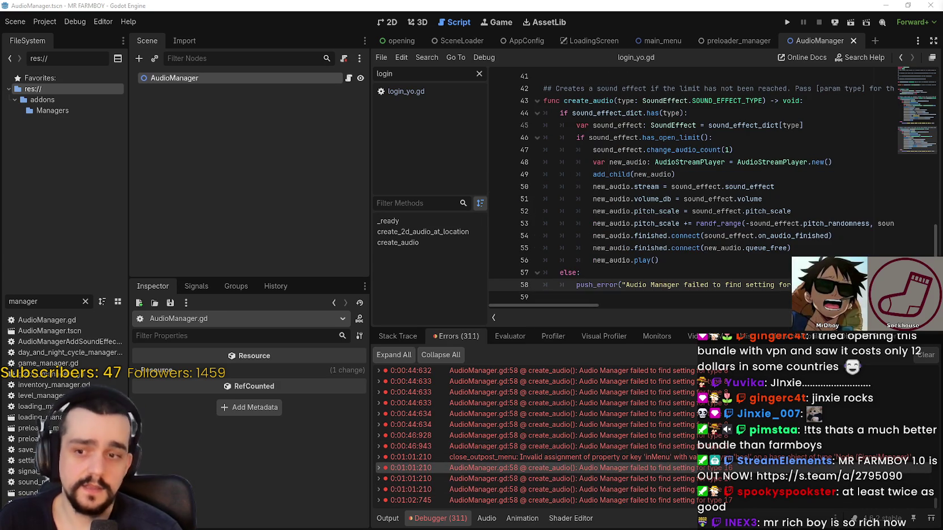
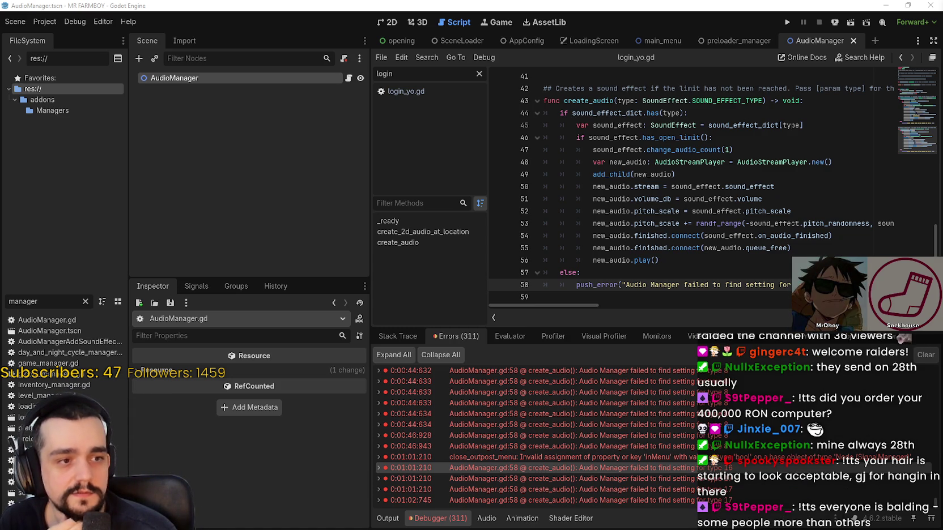
- Open merchant_outpost_panel.gd at the close_outpost_menu error and start a debug run of MR FARMBOY
click(565, 273)
click(652, 457)
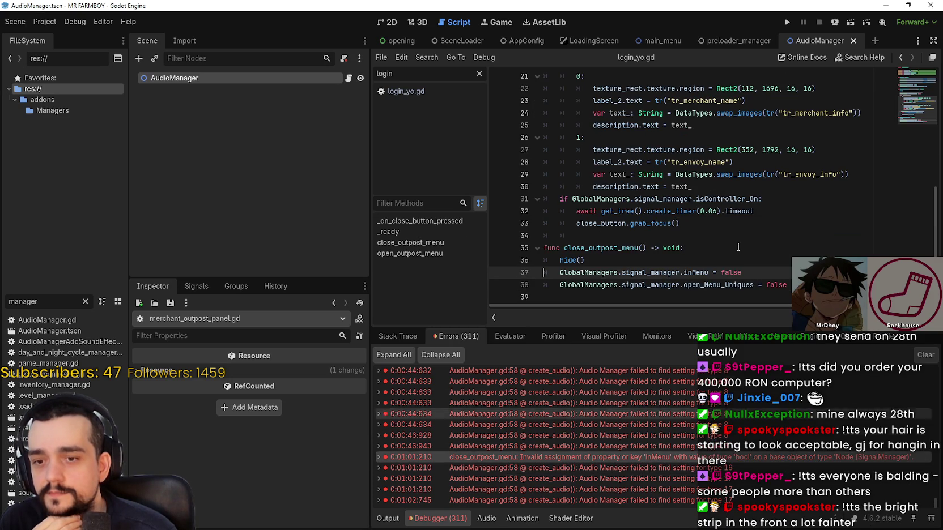
click(785, 23)
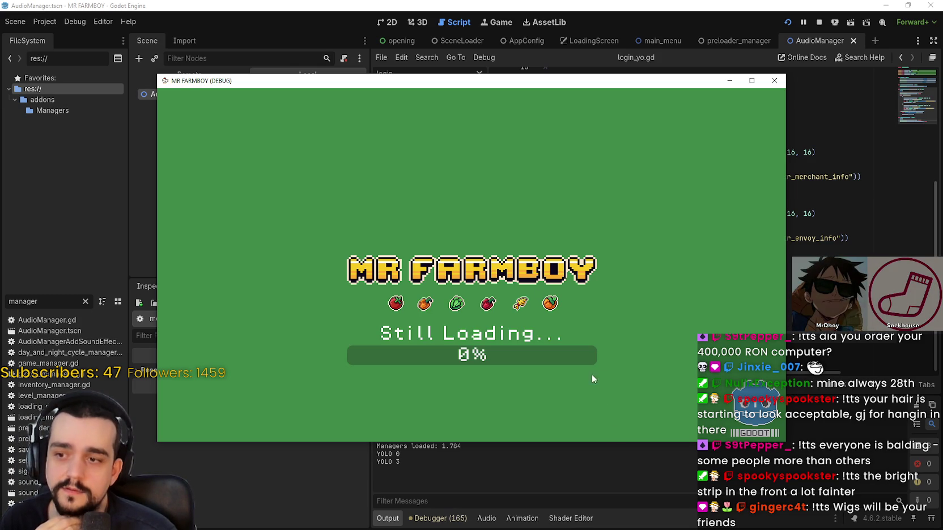
- Move the MR FARMBOY debug window aside and bring back the debugger's 297-entry error list
drag(177, 80, 204, 70)
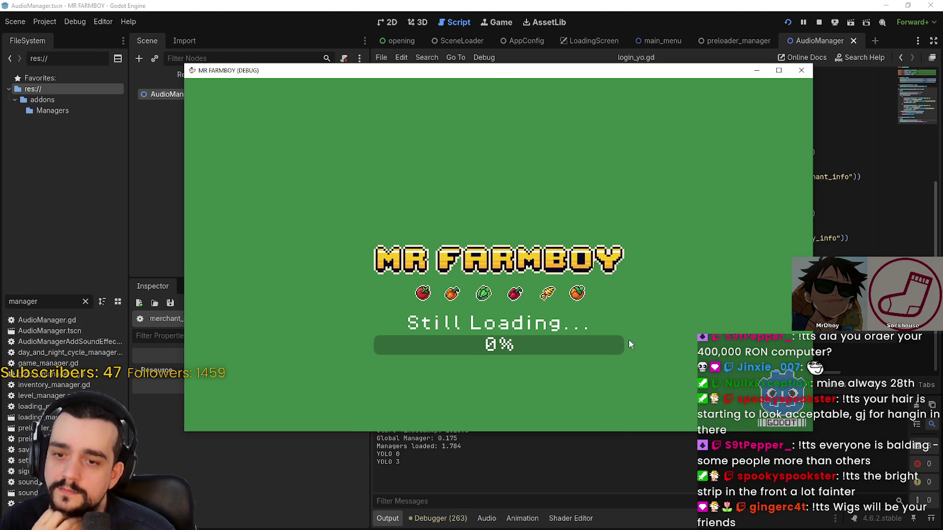
drag(495, 72, 546, 27)
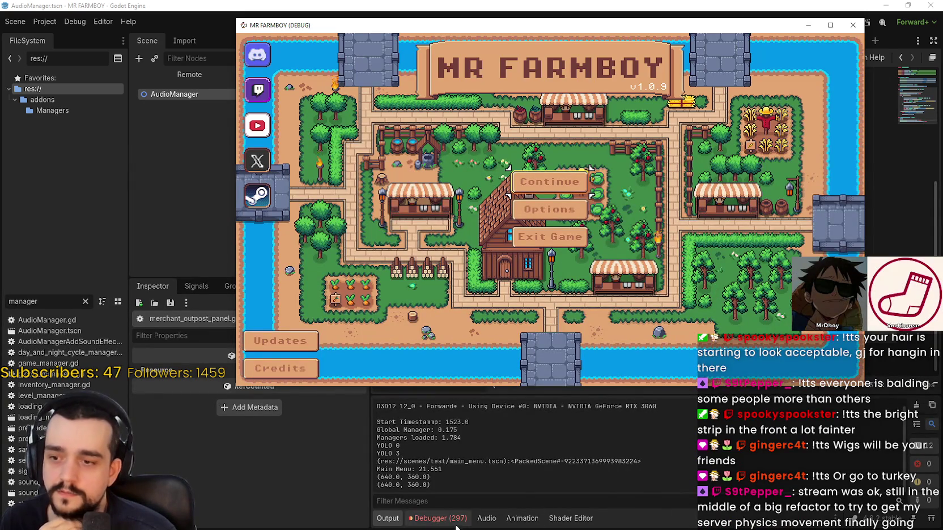
click(437, 518)
scroll(554, 480, down, 5)
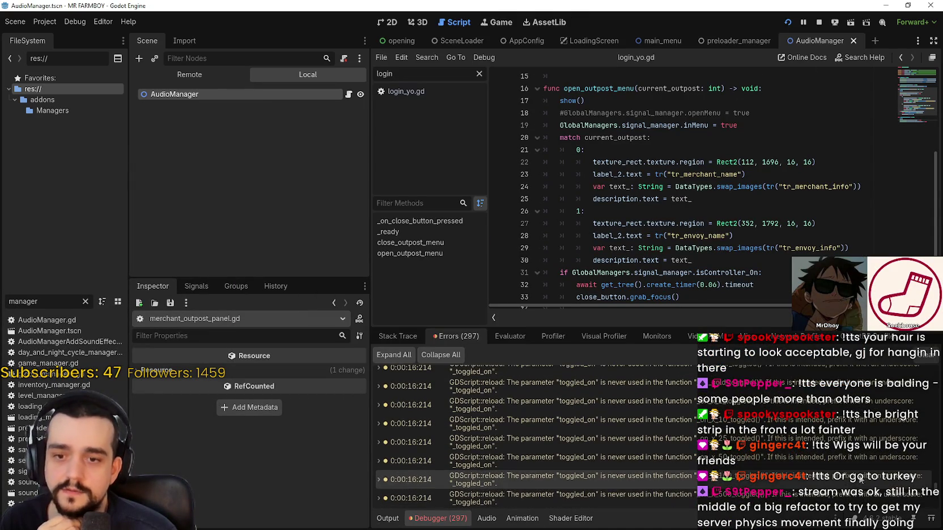
- Jump from the latest _ready error to line 39 of login_yo.gd
drag(937, 498, 938, 512)
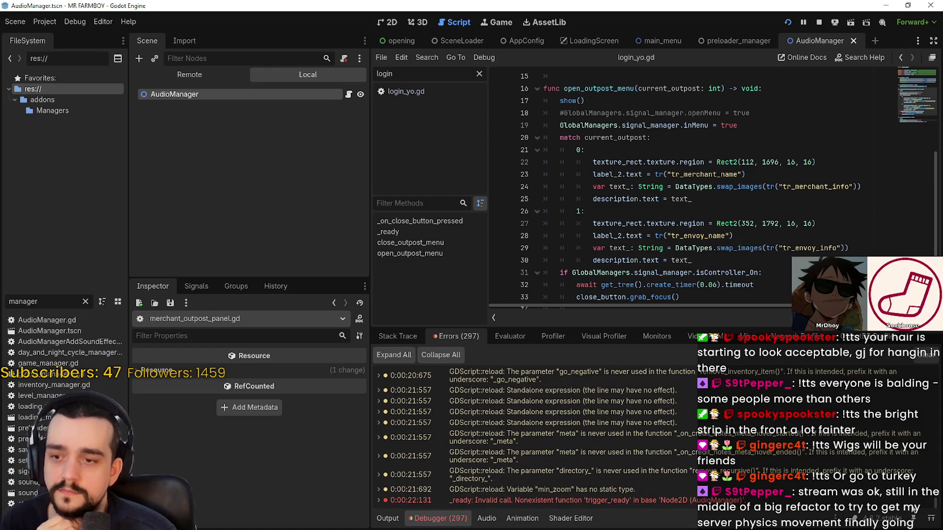
click(701, 501)
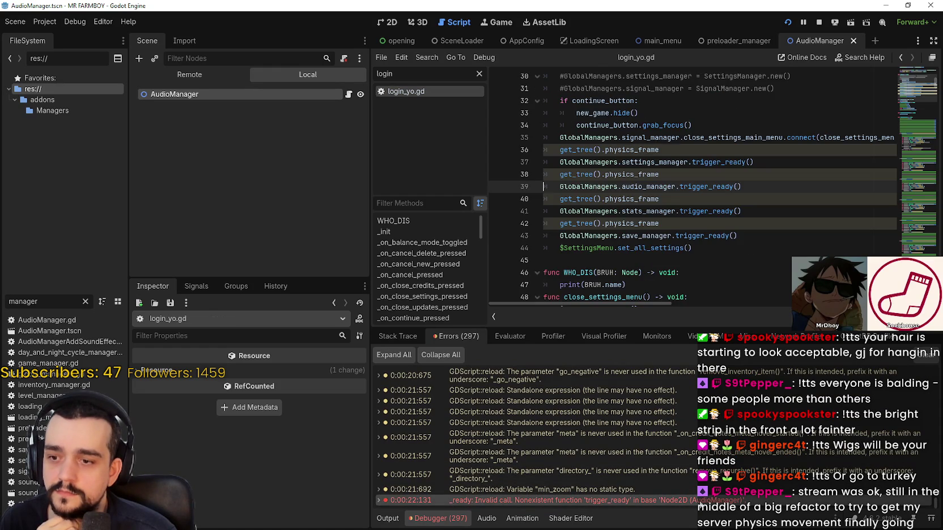
scroll(589, 219, up, 2)
scroll(589, 219, down, 1)
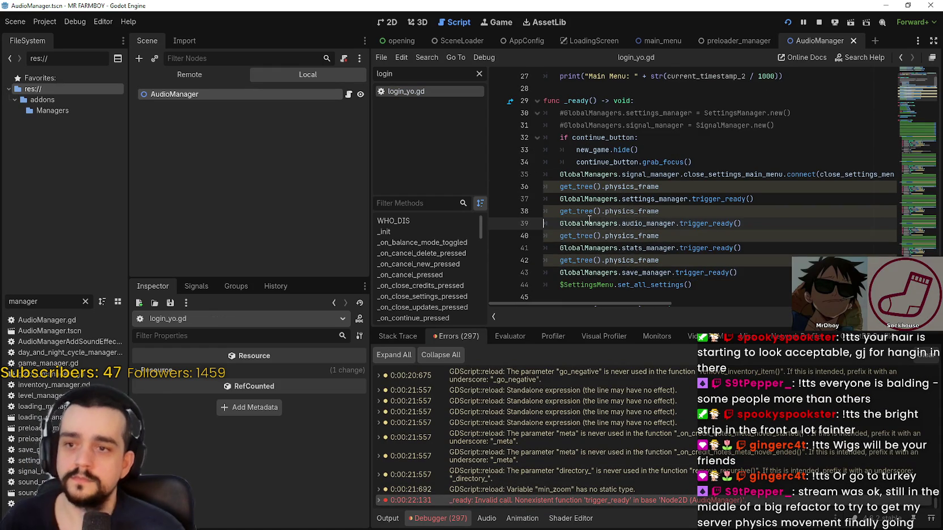
- Comment out lines 38 and 39 with #, save the script, and stop the game
click(556, 215)
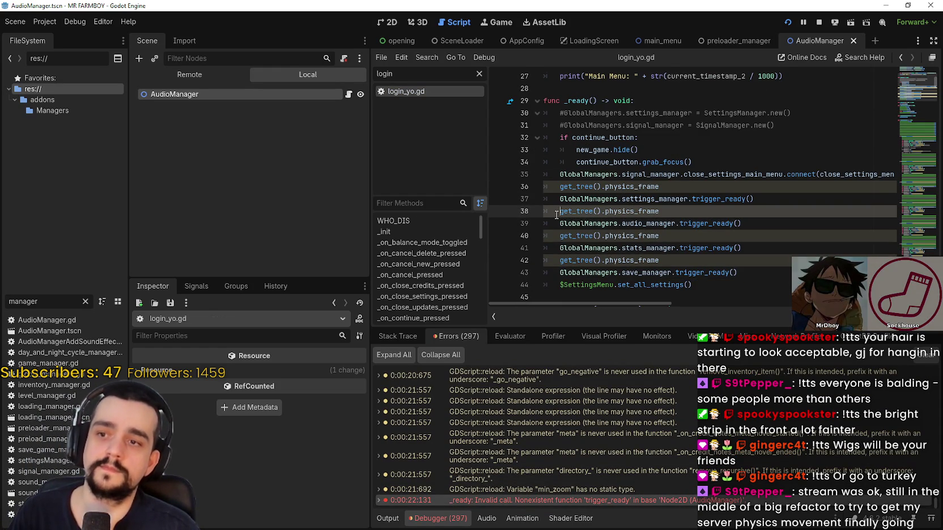
text(#)
click(558, 222)
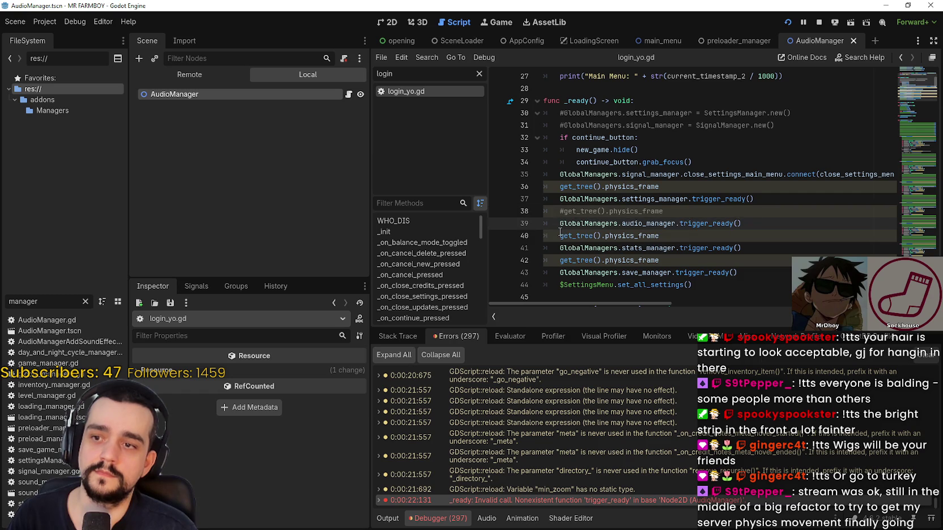
text(#)
click(602, 211)
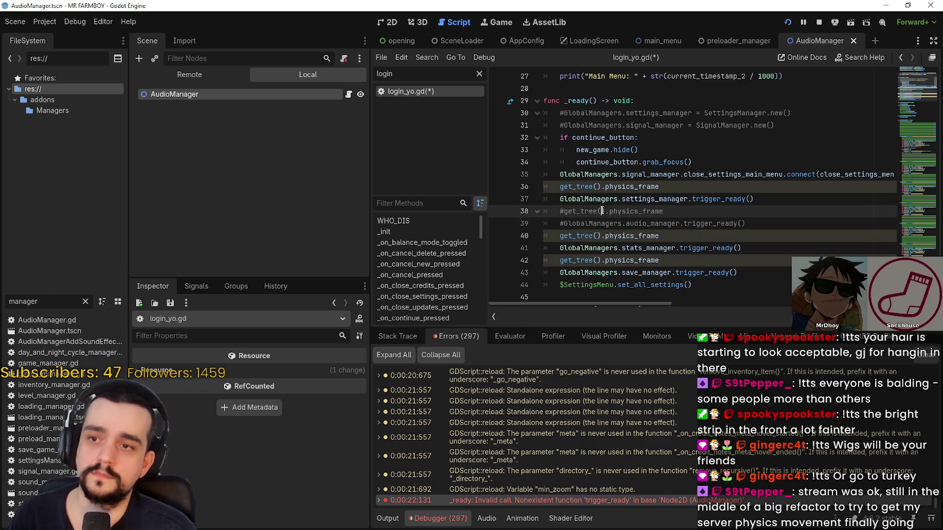
key(ctrl+s)
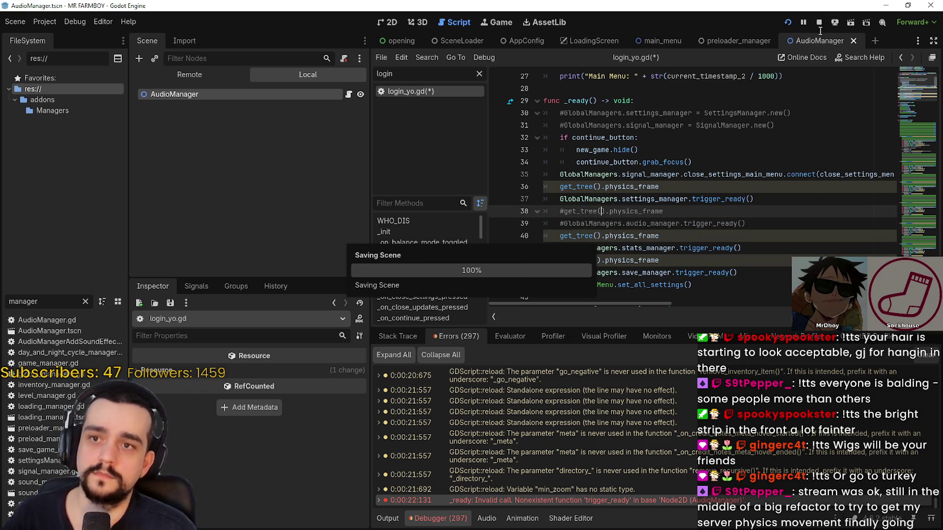
click(818, 22)
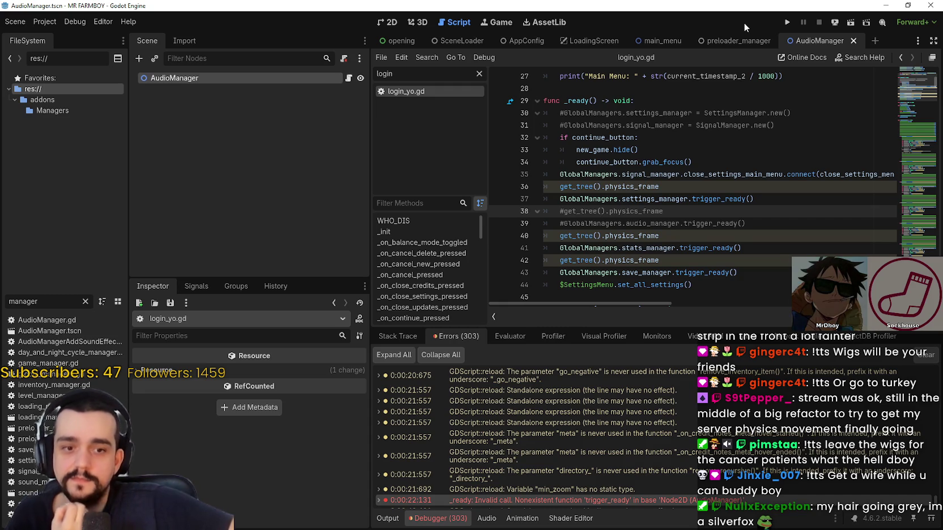
- Scroll the debugger Errors list down to the reload warnings after the trigger_ready error
scroll(571, 489, down, 3)
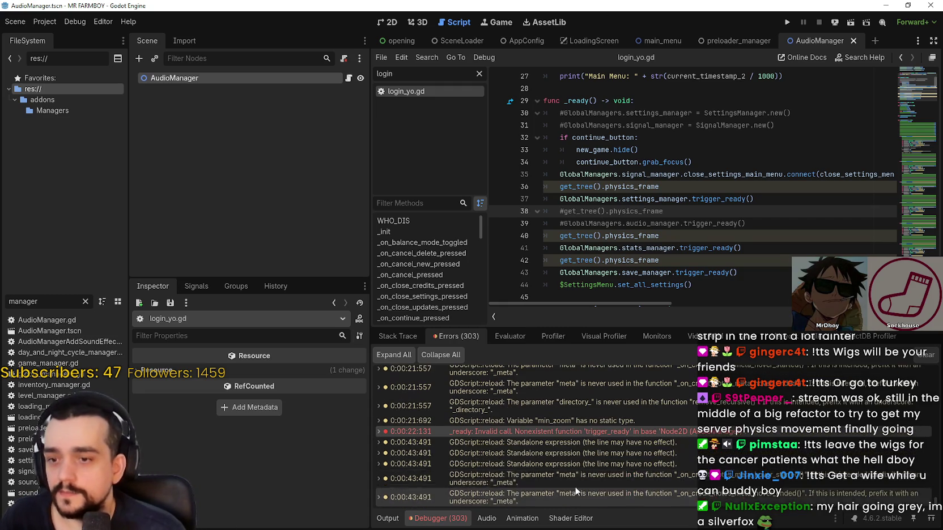
click(620, 431)
scroll(646, 445, down, 1)
scroll(756, 218, up, 2)
click(756, 218)
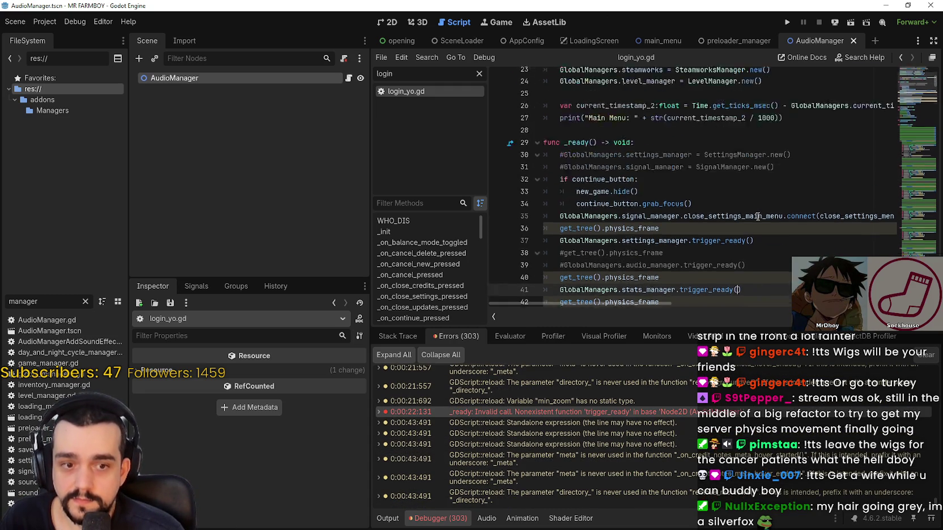
click(643, 164)
scroll(910, 86, up, 3)
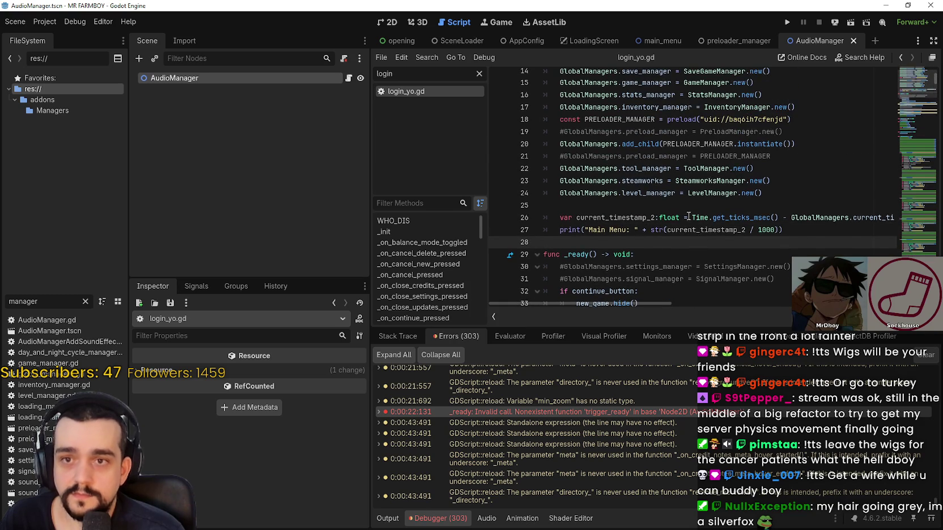
scroll(910, 86, up, 4)
click(912, 104)
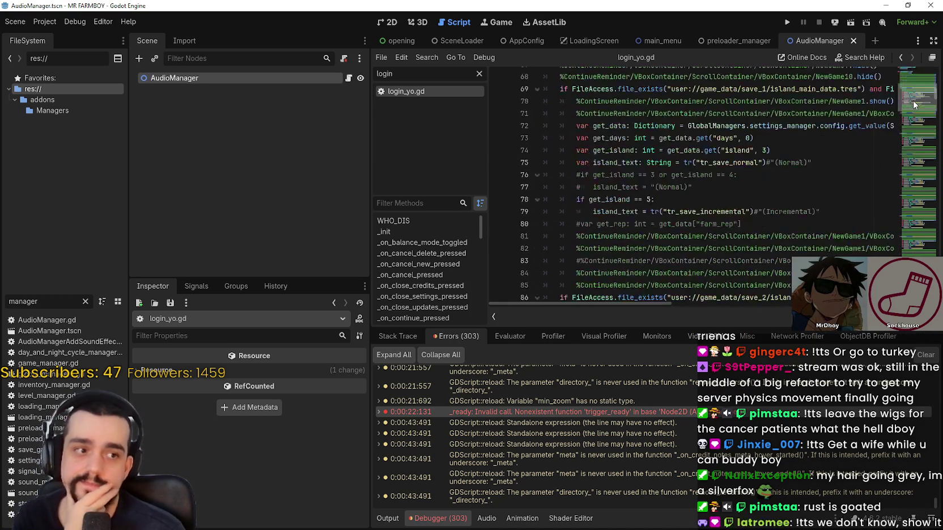
scroll(910, 106, down, 1)
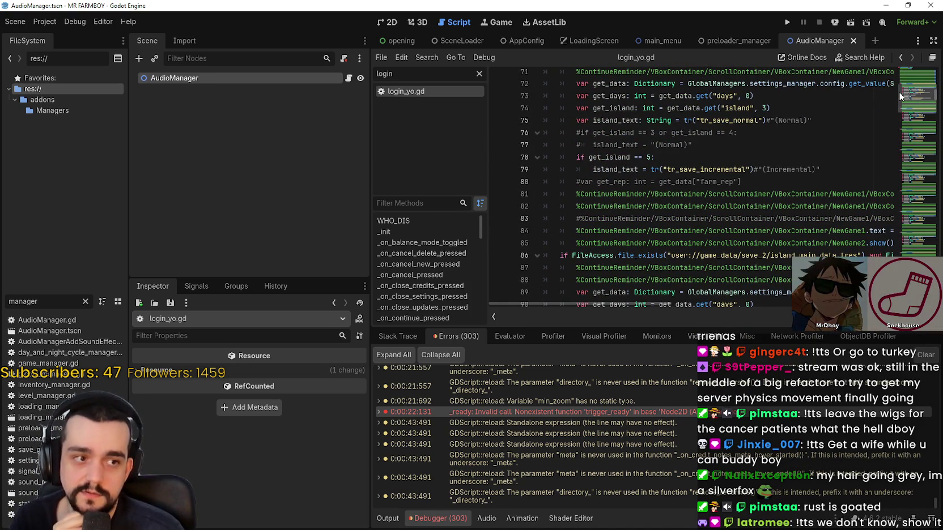
click(787, 169)
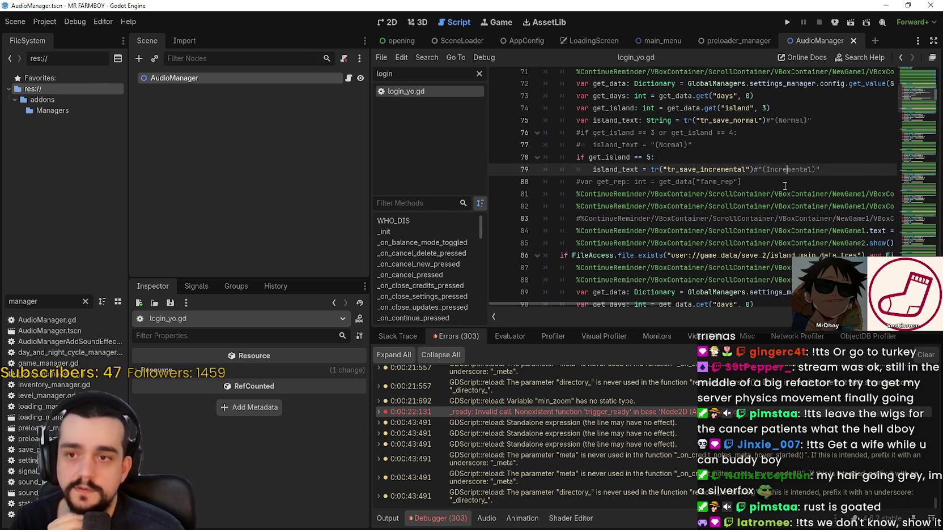
click(782, 179)
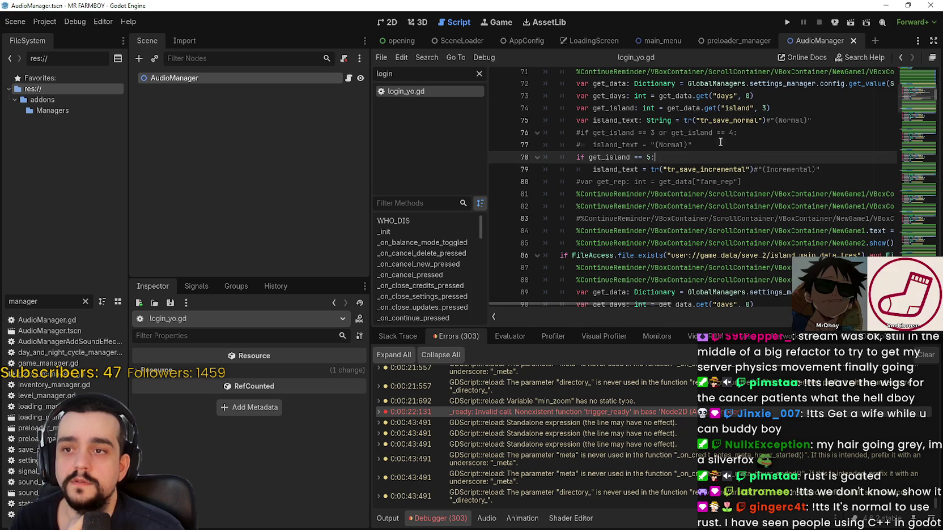
drag(718, 144, 544, 132)
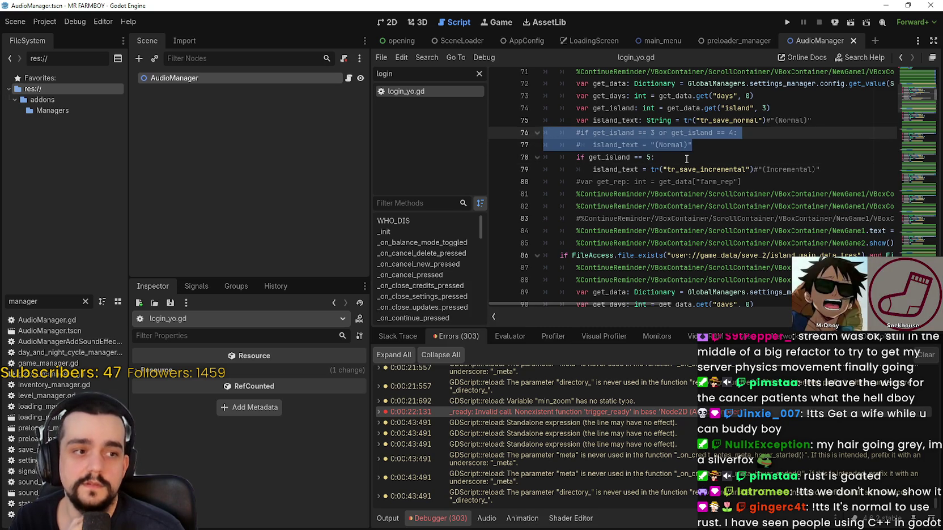
click(733, 148)
scroll(734, 151, up, 2)
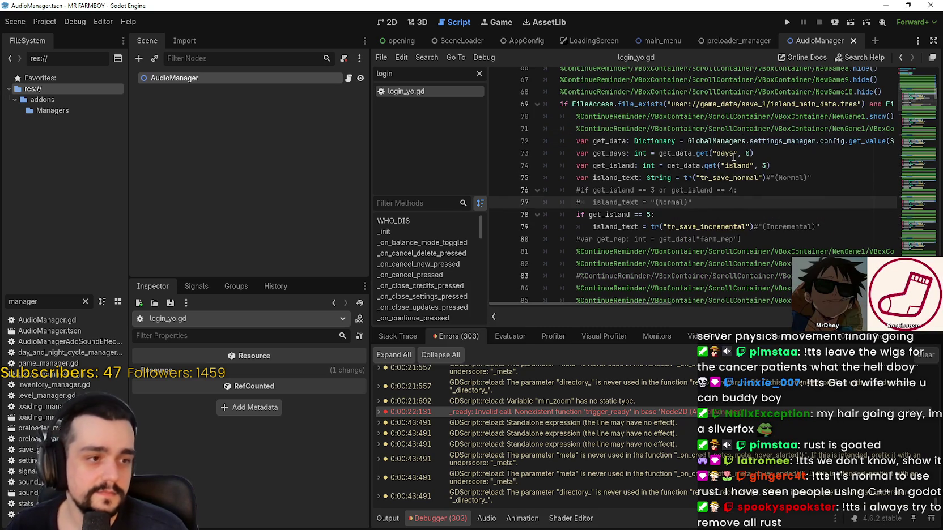
scroll(729, 203, down, 1)
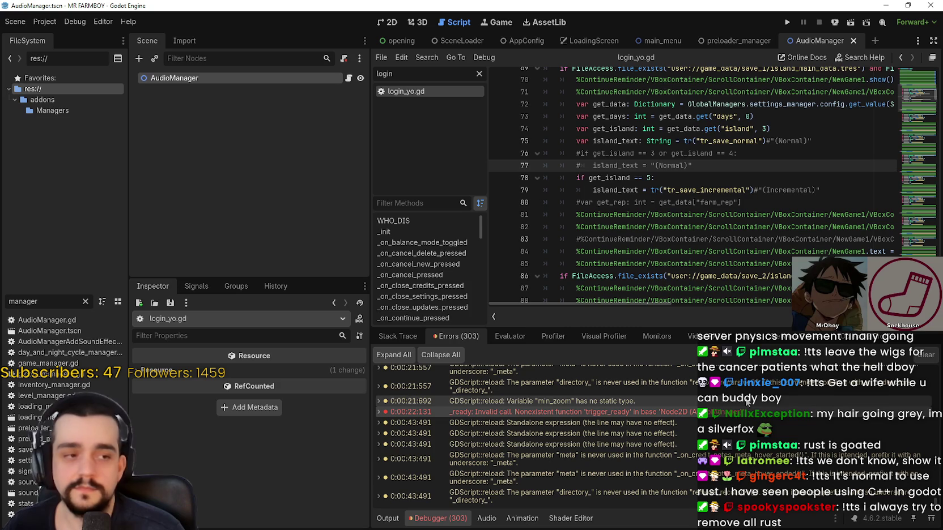
click(749, 200)
drag(744, 202, 548, 206)
click(757, 203)
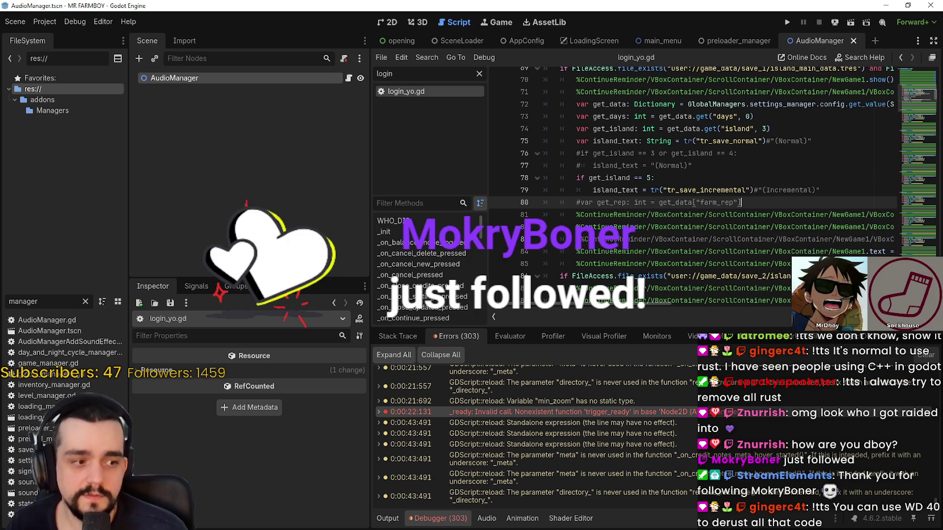
- Search the Steam store for 'mining and' and view the Mining and Dwarves page
key(alt+Tab)
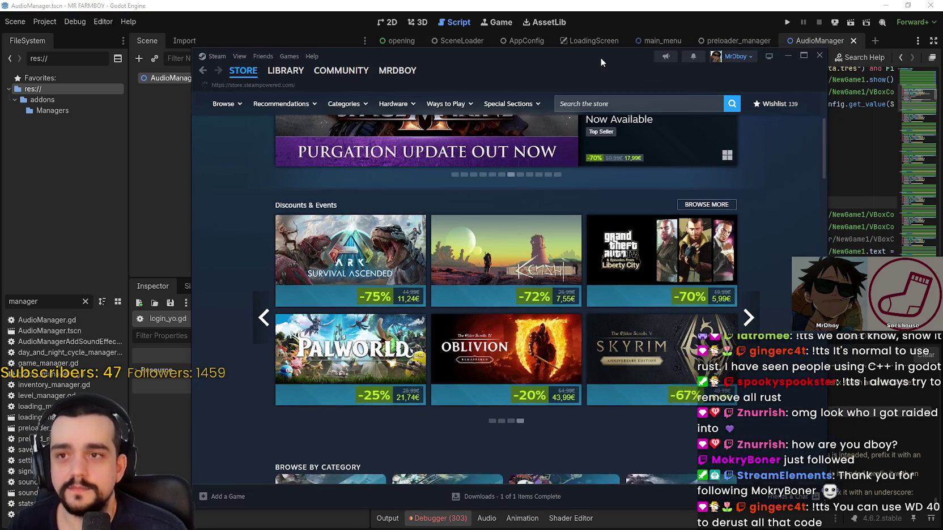
drag(600, 58, 604, 46)
click(631, 94)
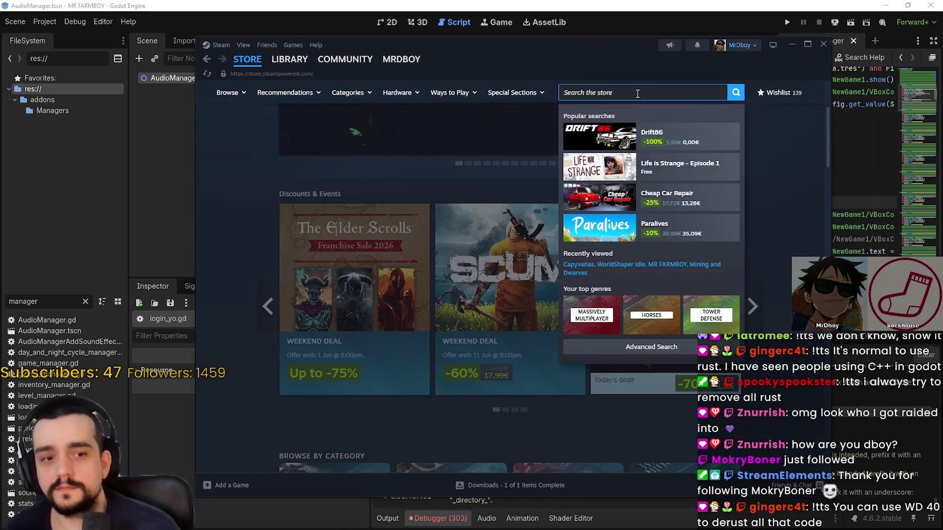
text(mining and)
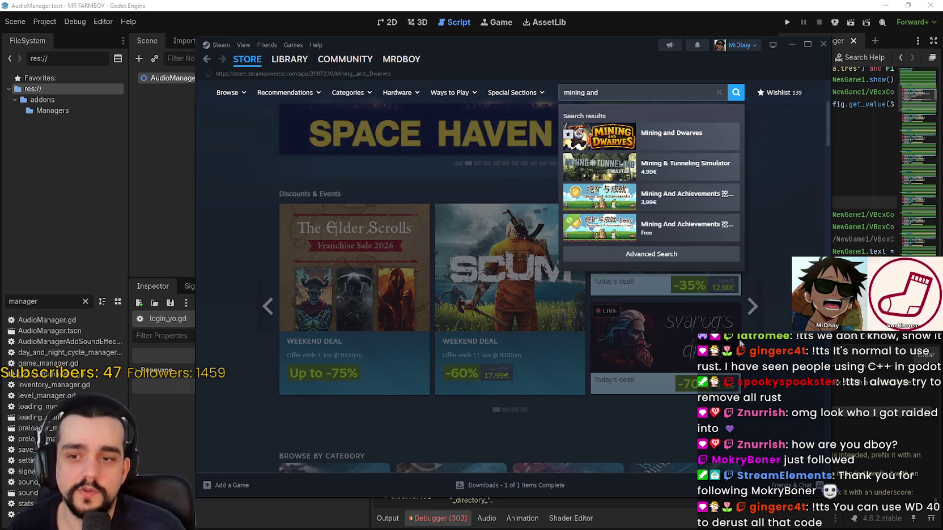
click(657, 134)
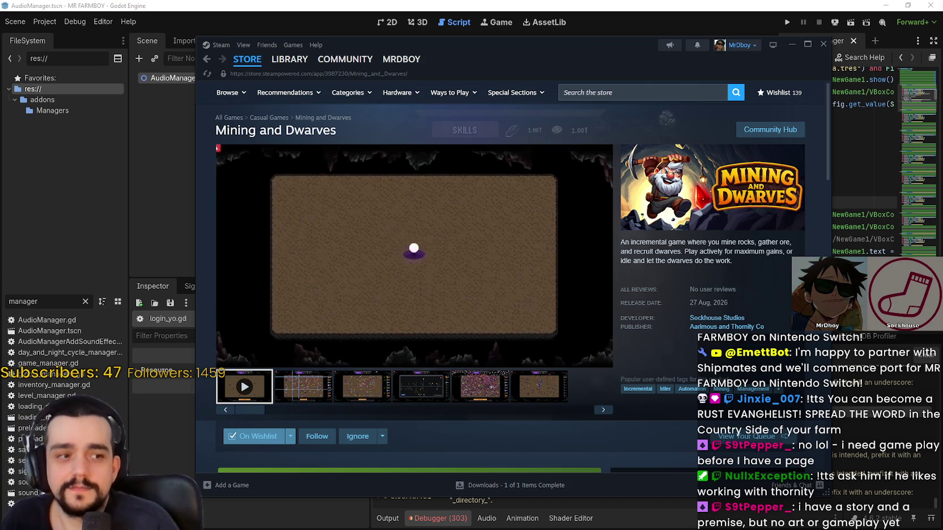
key(alt+Tab)
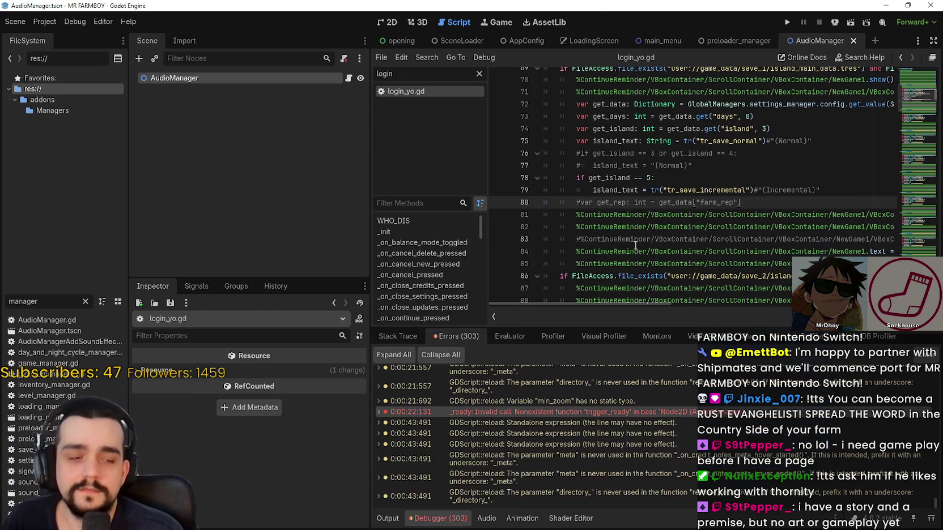
- Review login_yo.gd's save-slot code, then open the trigger_ready error at line 39 and expand its stack trace
click(652, 226)
scroll(737, 272, down, 2)
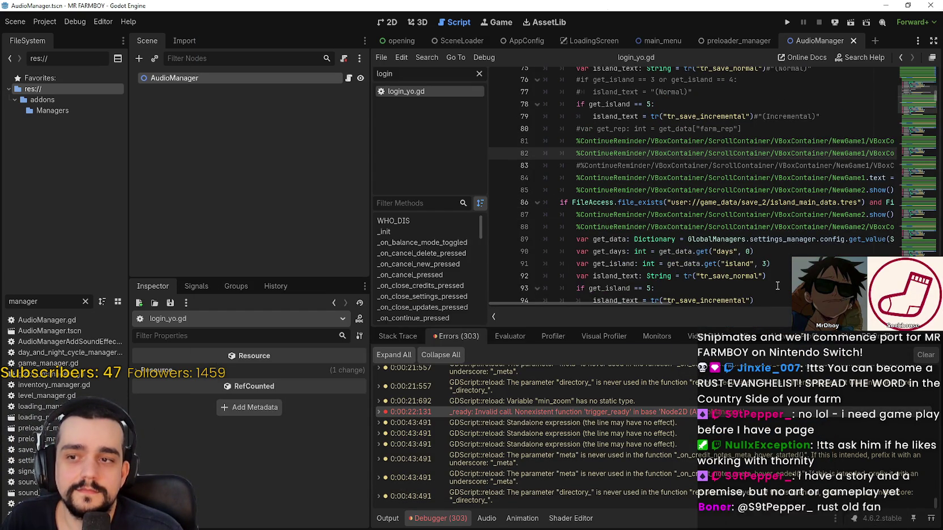
drag(777, 286, 545, 240)
scroll(706, 261, down, 1)
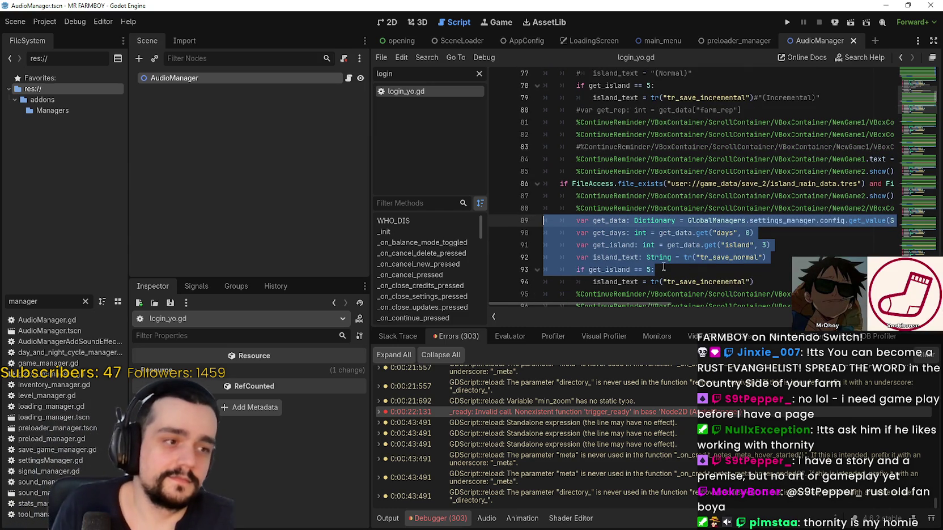
scroll(666, 266, down, 3)
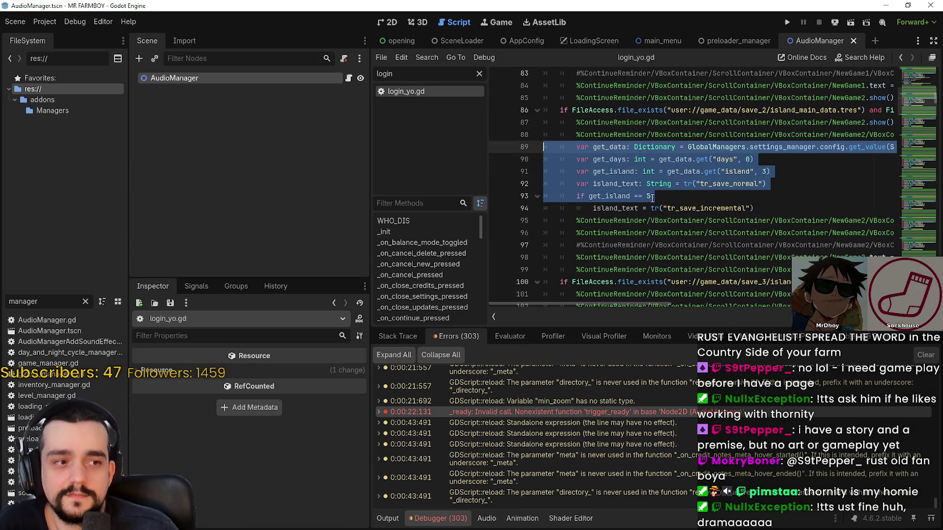
scroll(652, 198, down, 7)
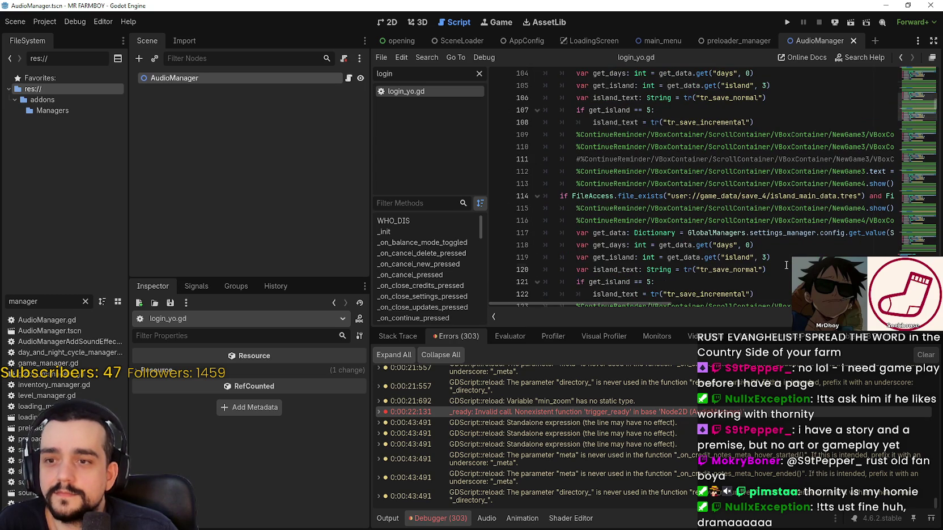
scroll(785, 265, down, 3)
drag(759, 183, 544, 122)
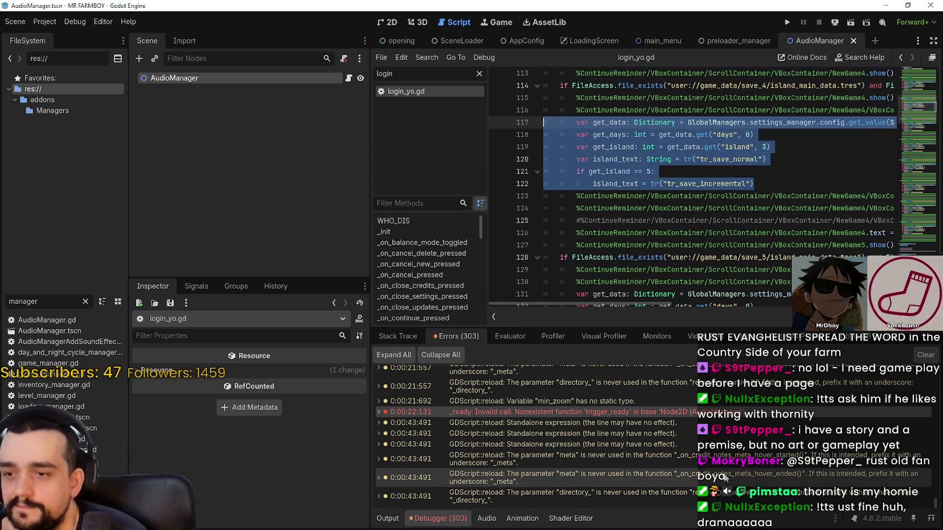
double_click(690, 415)
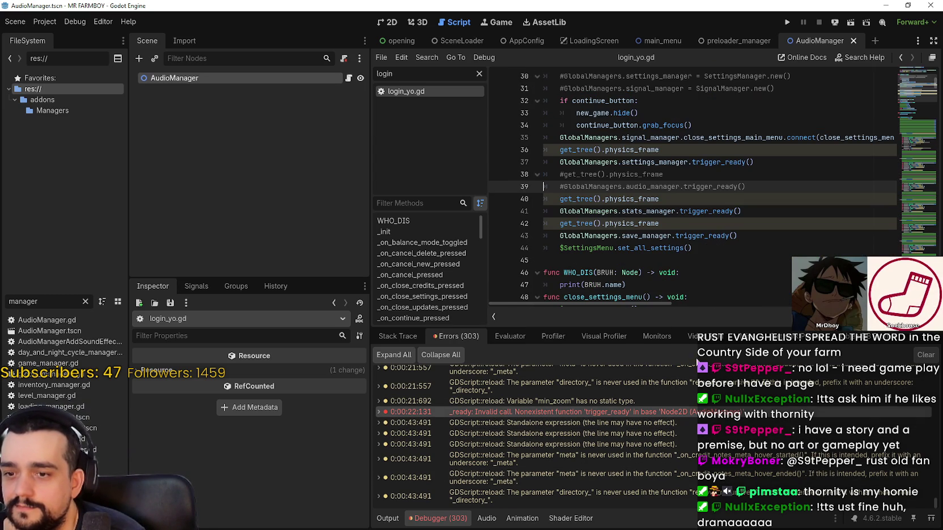
click(690, 250)
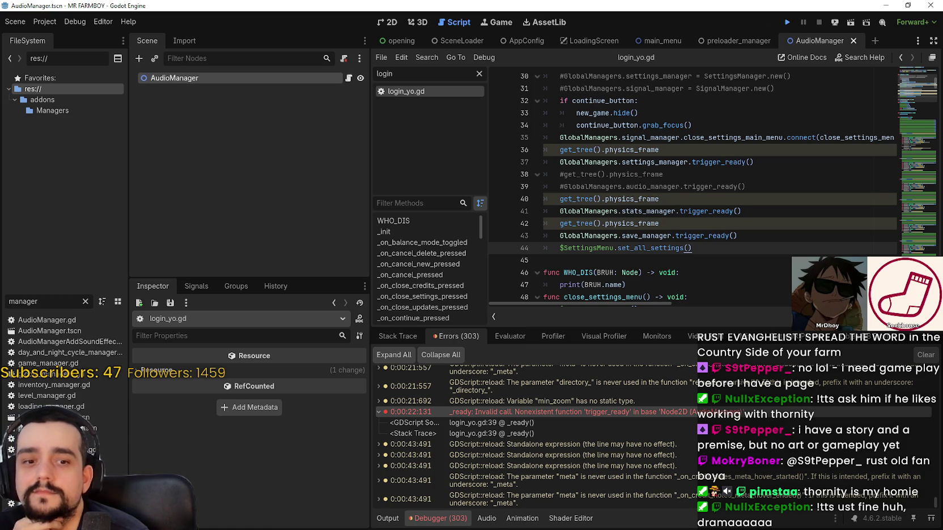
- Run the project with F5 to its main menu, then go back in the Steam store
key(F5)
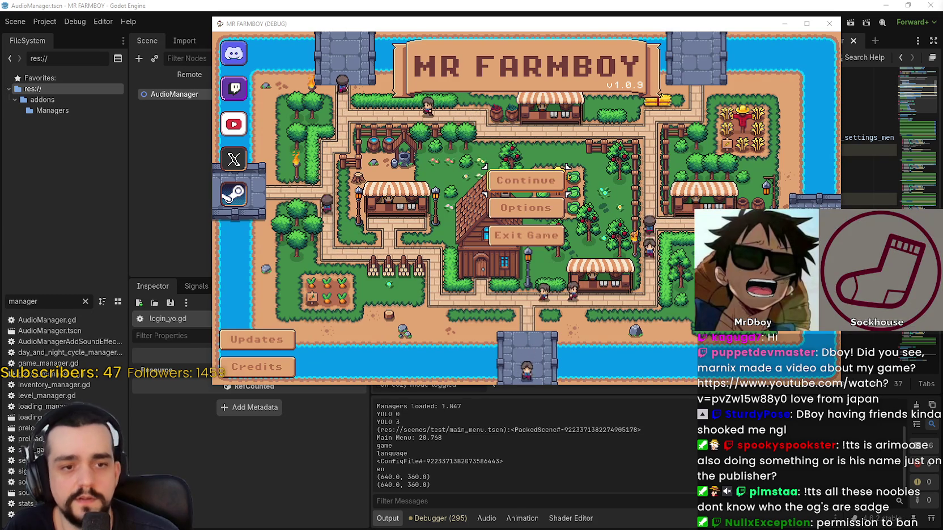
key(alt+Tab)
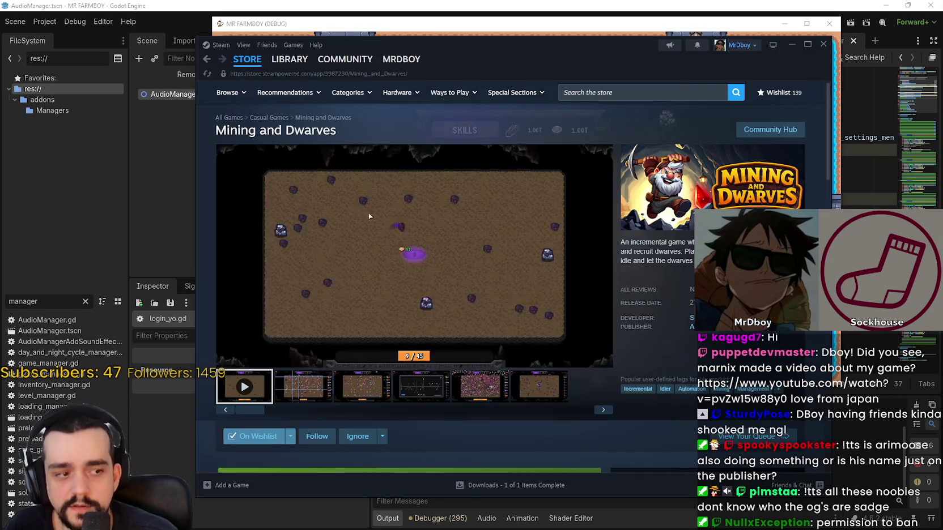
click(207, 59)
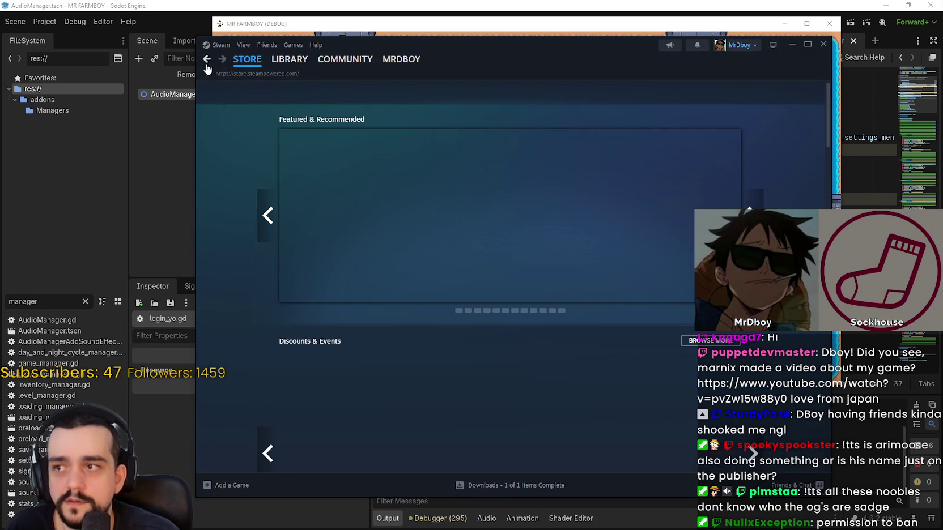
- Return to Mining and Dwarves and open the Aarimous & Thornity curator's upcoming releases
click(207, 60)
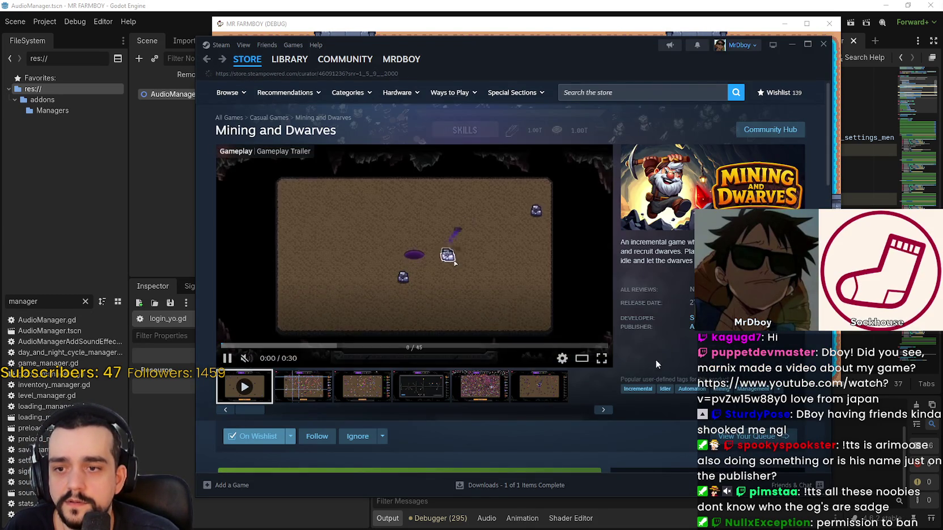
click(606, 328)
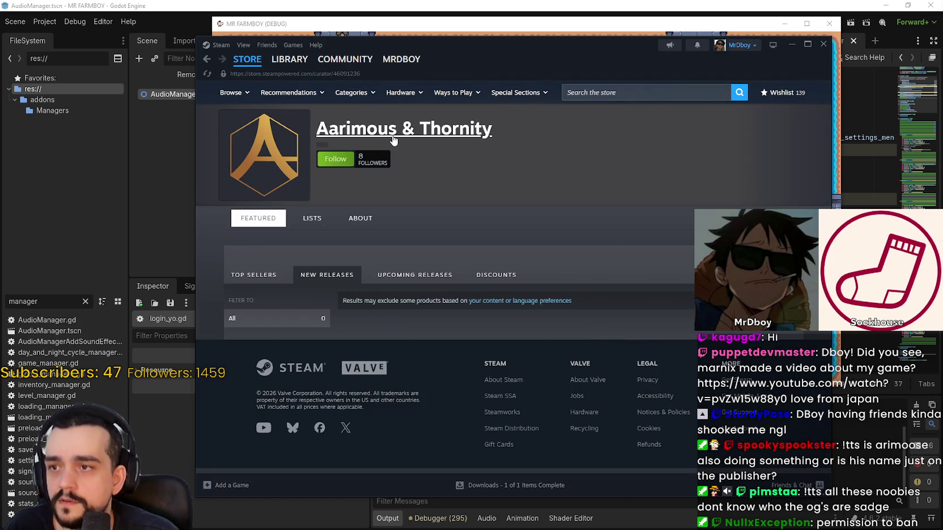
click(402, 283)
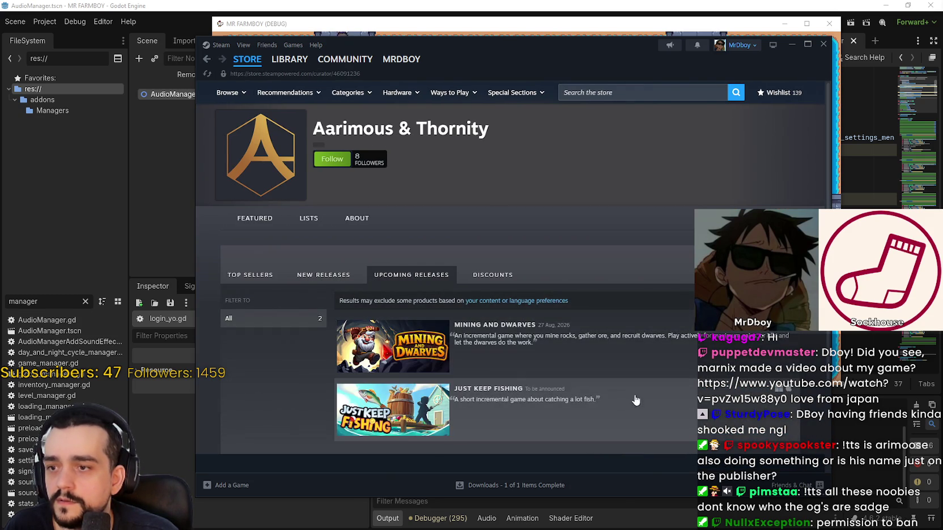
scroll(458, 227, down, 2)
- Compare the curator's New Releases, Upcoming Releases and Discounts lists
click(324, 176)
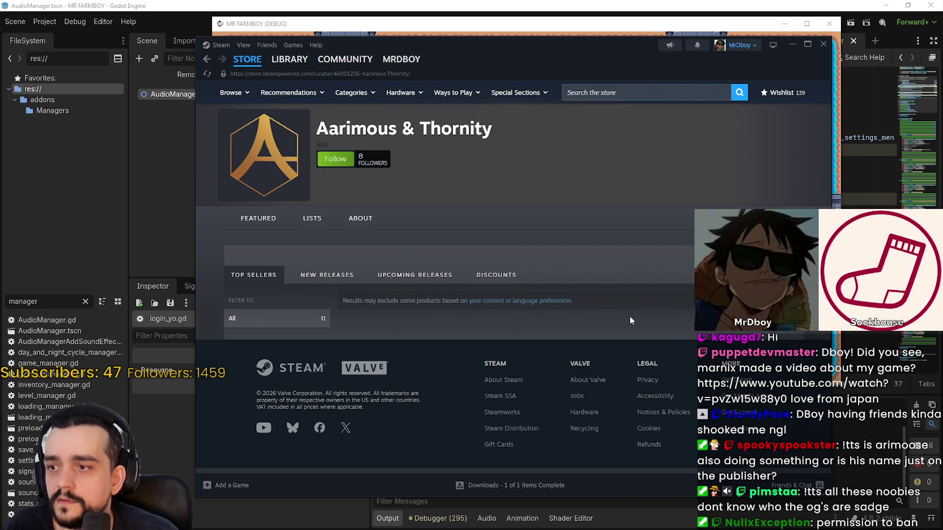
click(407, 278)
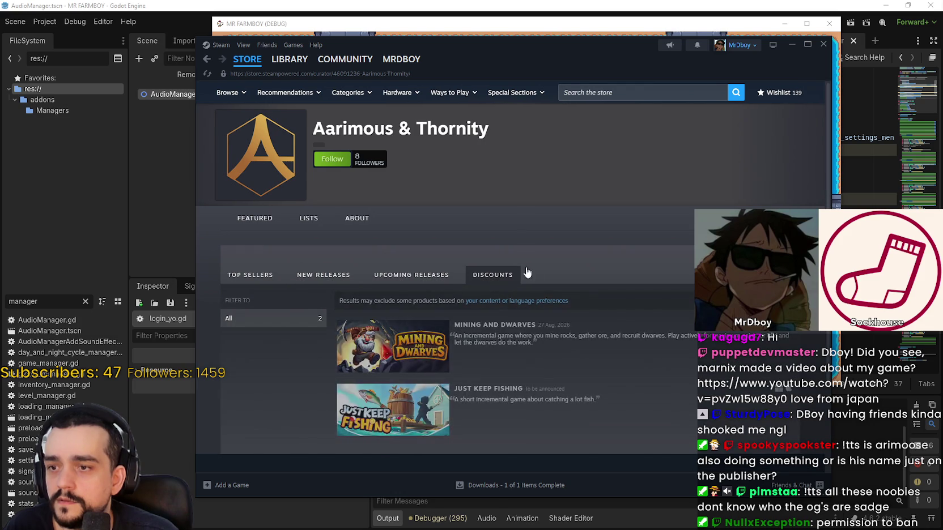
click(510, 275)
click(422, 272)
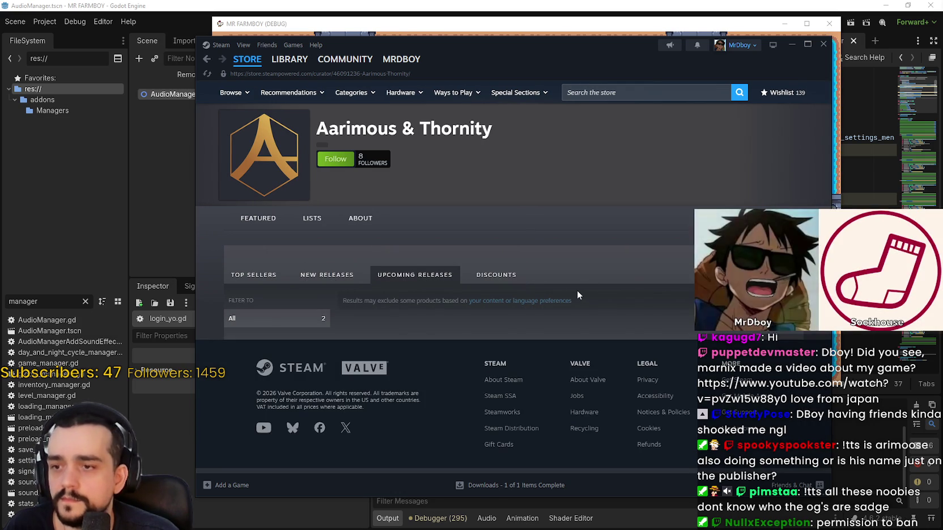
click(319, 277)
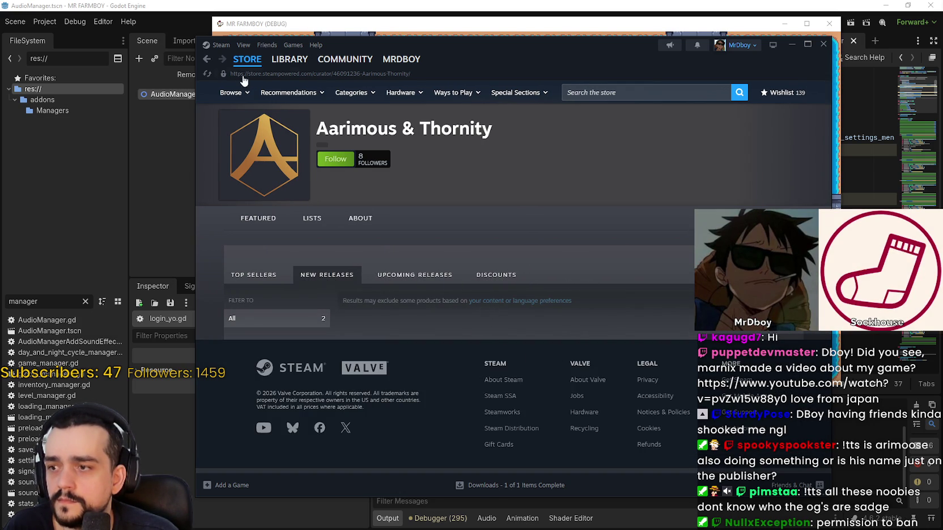
click(630, 92)
- Search the store for 'a game about feed' and open A Game About Feeding A Black Hole
text(black hole)
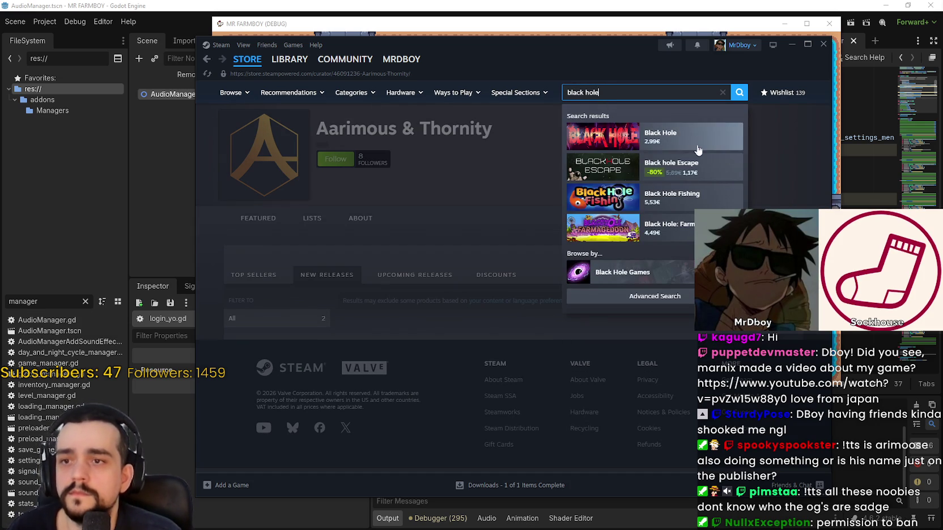
key(BackSpace)
key(BackSpace)
key(BackSpace)
text(a)
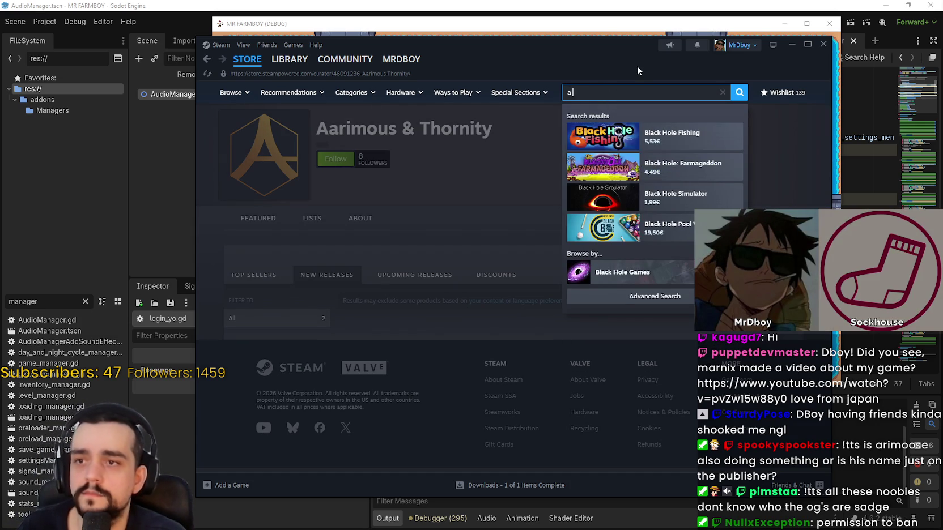
text( game about)
key(Down)
key(Down)
key(Down)
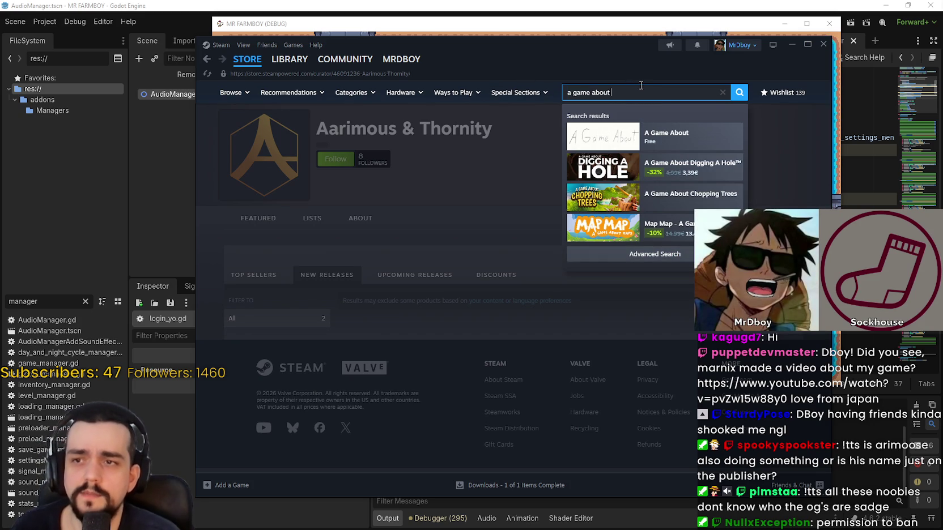
text(fee)
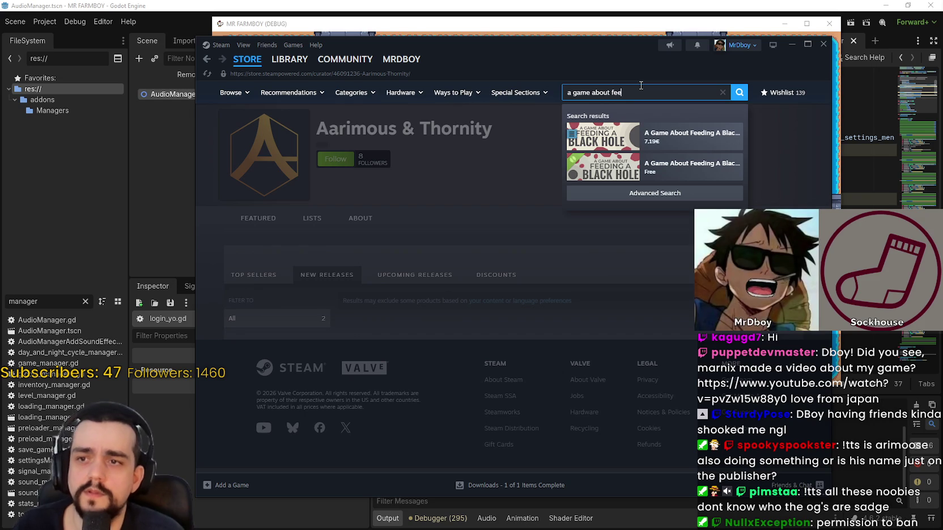
key(BackSpace)
key(BackSpace)
key(BackSpace)
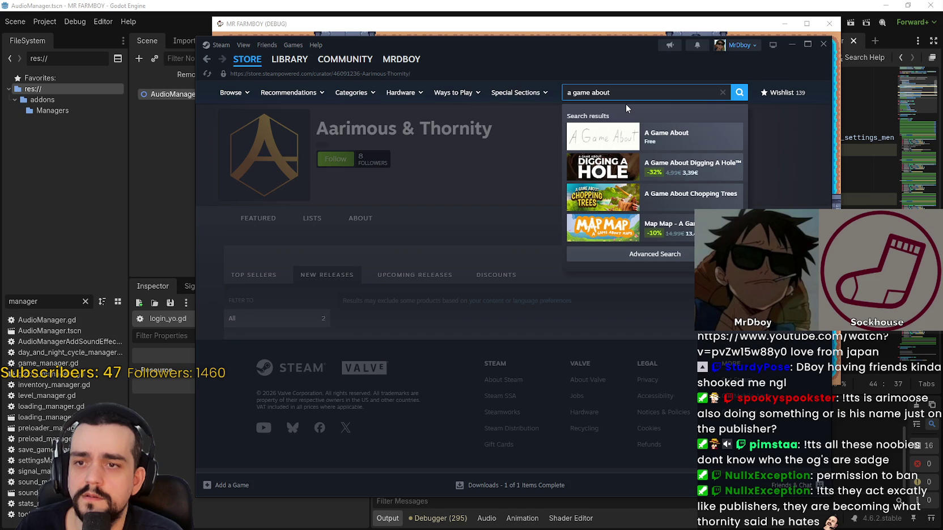
text(gblack)
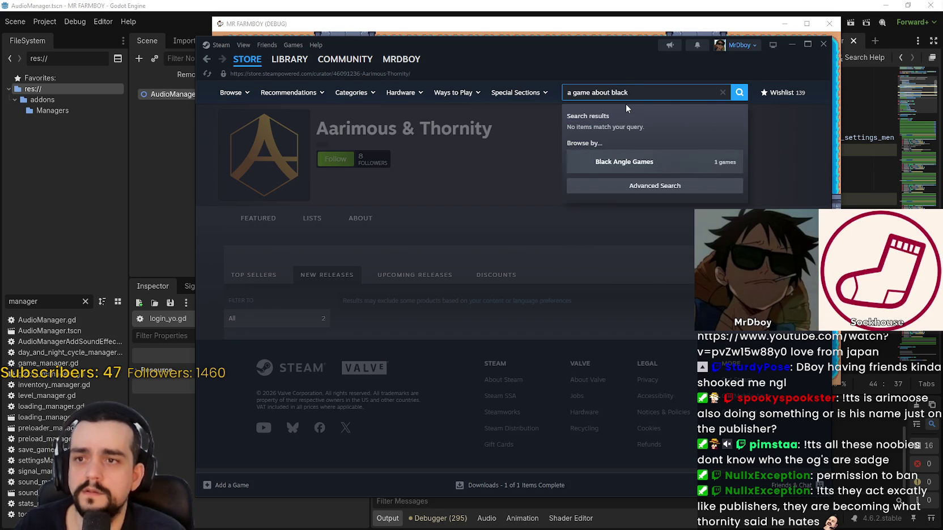
drag(628, 93, 612, 91)
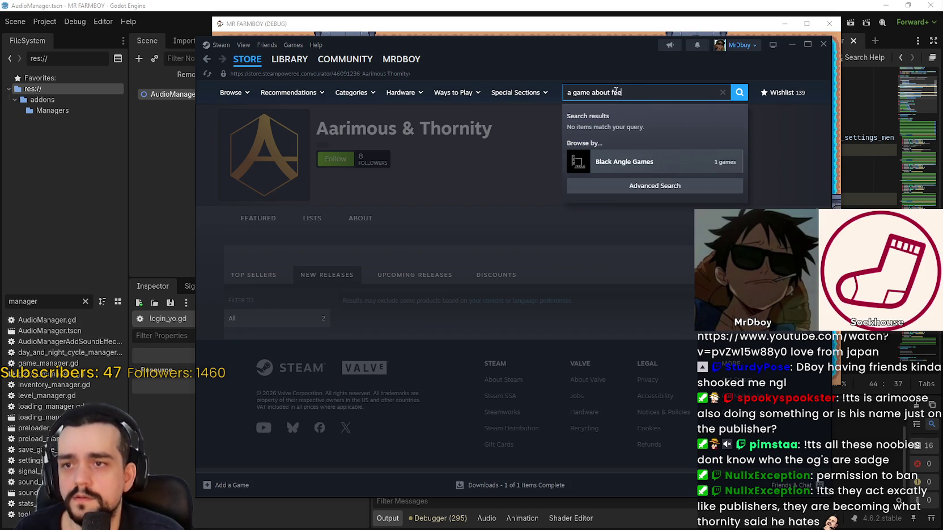
text(d)
click(687, 143)
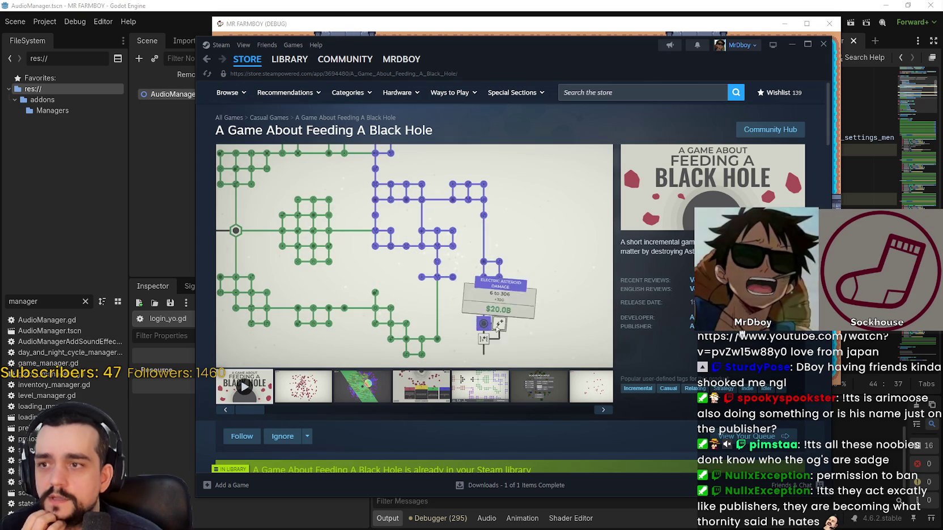
- Check the game's publisher details, then return to the Aarimous & Thornity curator page
drag(691, 318, 687, 324)
click(637, 346)
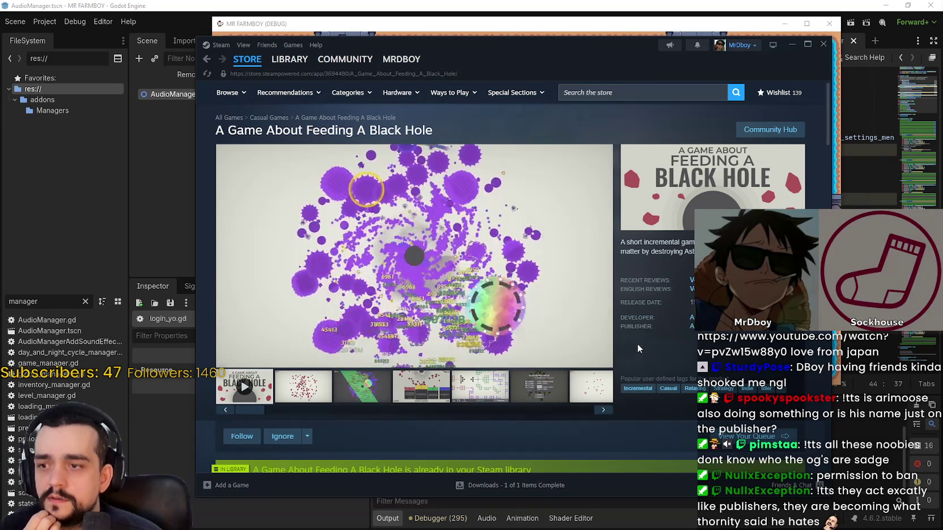
click(208, 60)
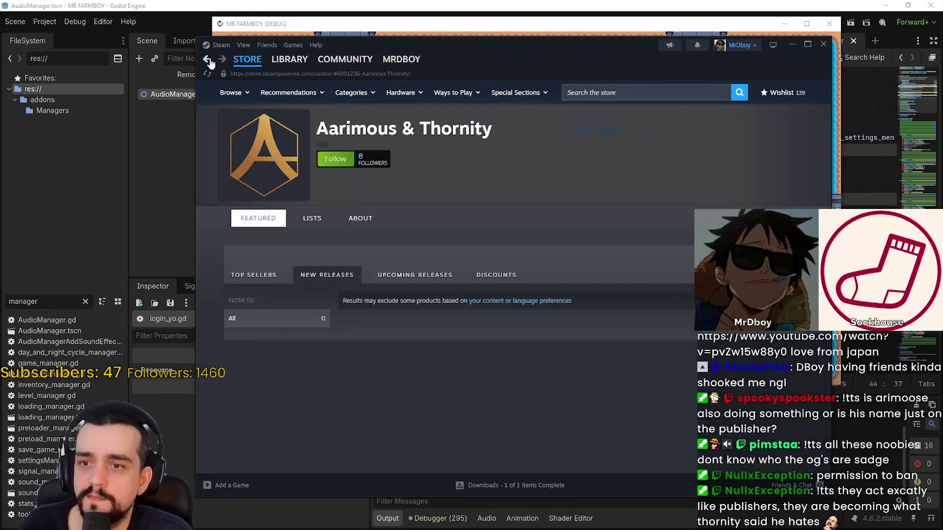
- Open Just Keep Fishing from the curator's upcoming releases
click(399, 273)
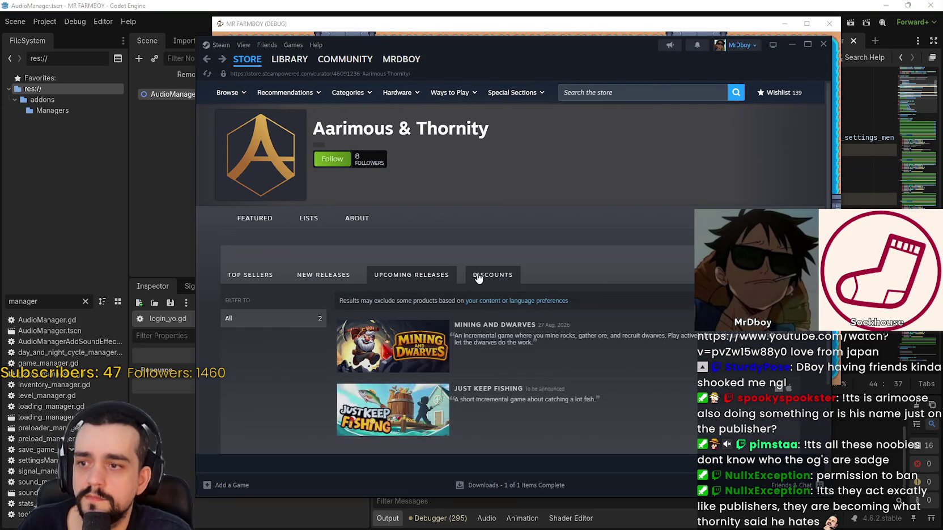
scroll(498, 337, down, 2)
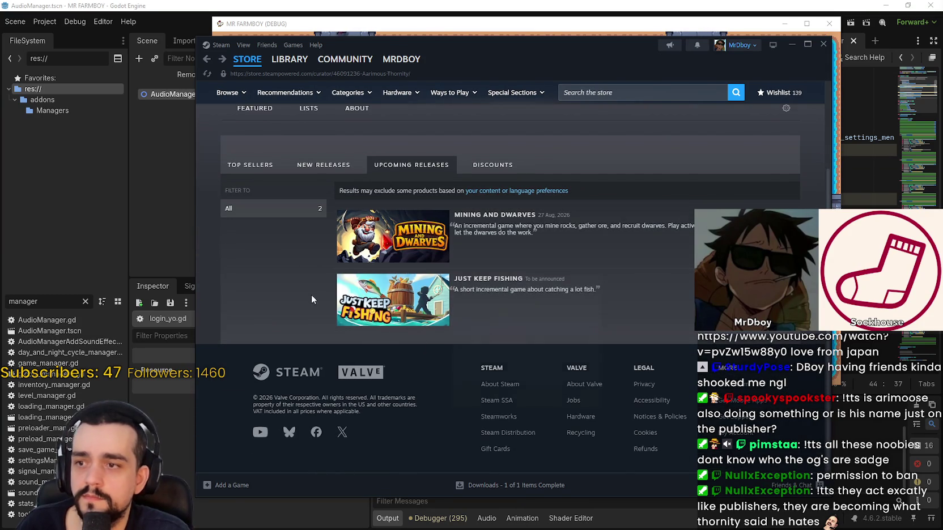
scroll(320, 315, up, 2)
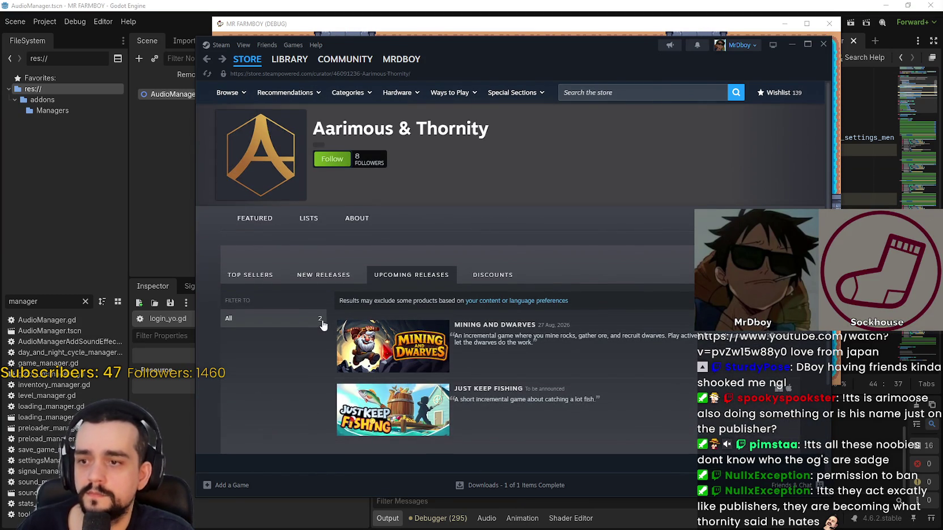
scroll(321, 325, down, 2)
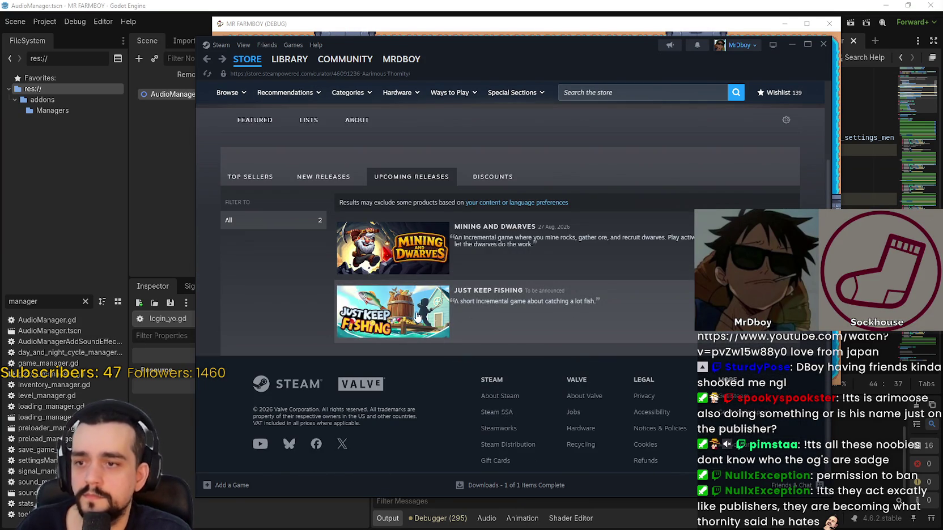
click(417, 315)
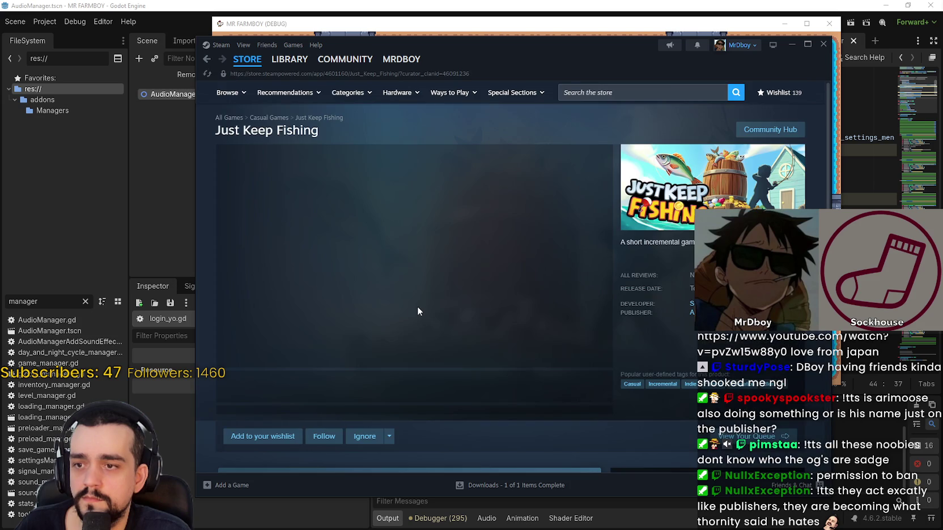
- Step through three Just Keep Fishing screenshots, return to the store front, then bring Godot forward
click(330, 394)
click(368, 388)
click(475, 385)
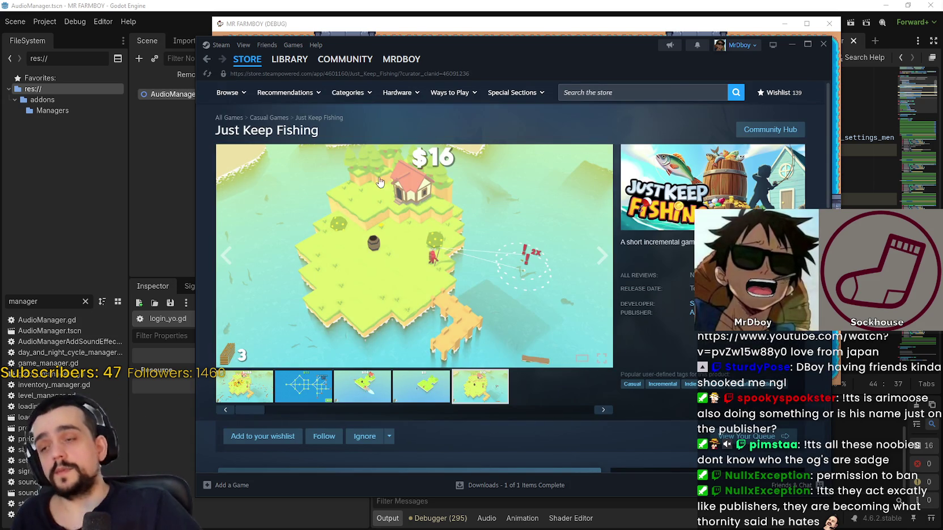
click(250, 76)
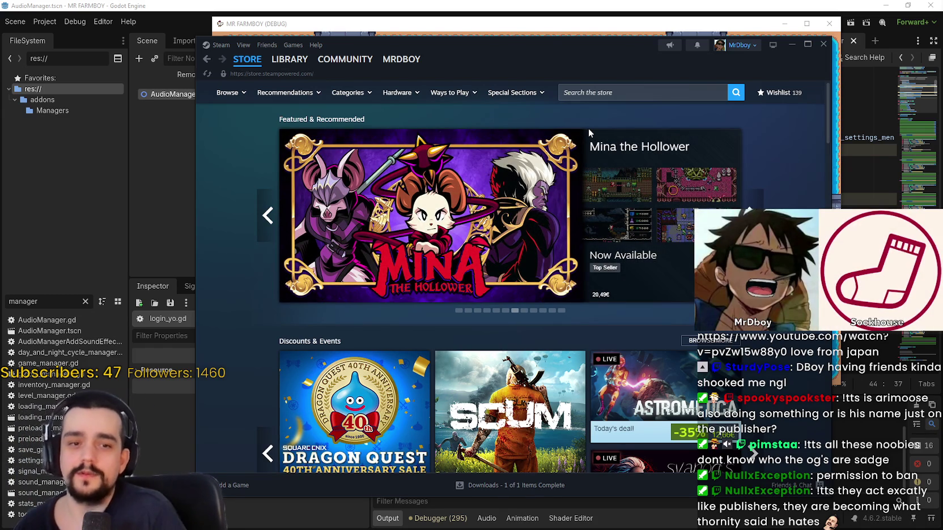
click(686, 525)
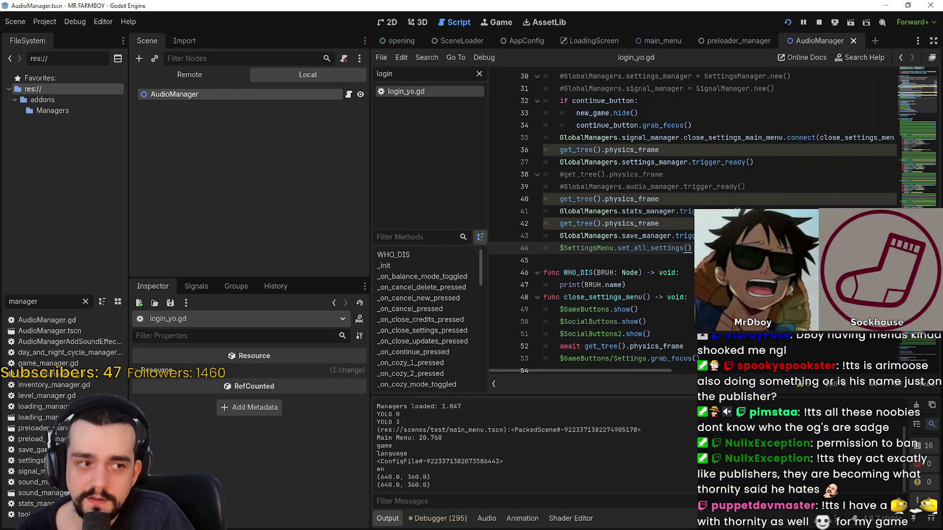
- Place the caret on lines 47–52 of login_yo.gd and stop the debug game
click(714, 359)
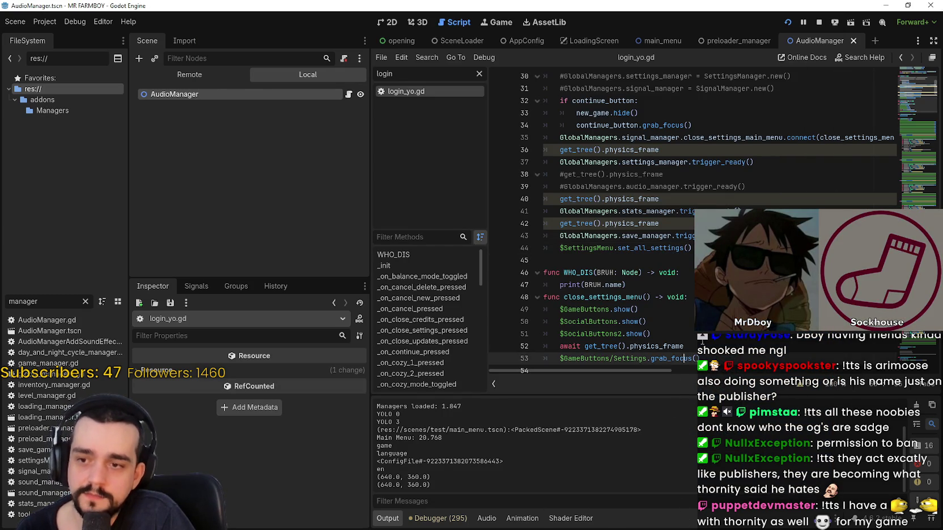
key(Up)
key(Up)
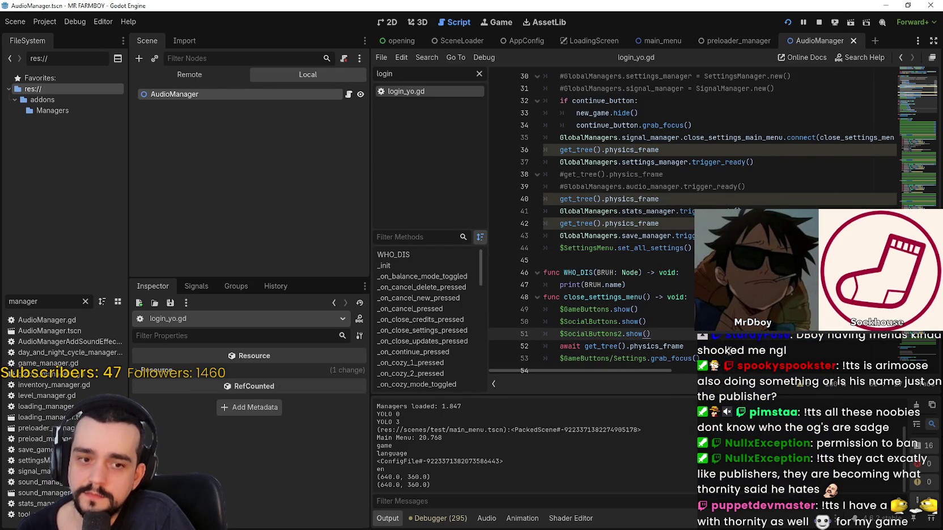
click(729, 349)
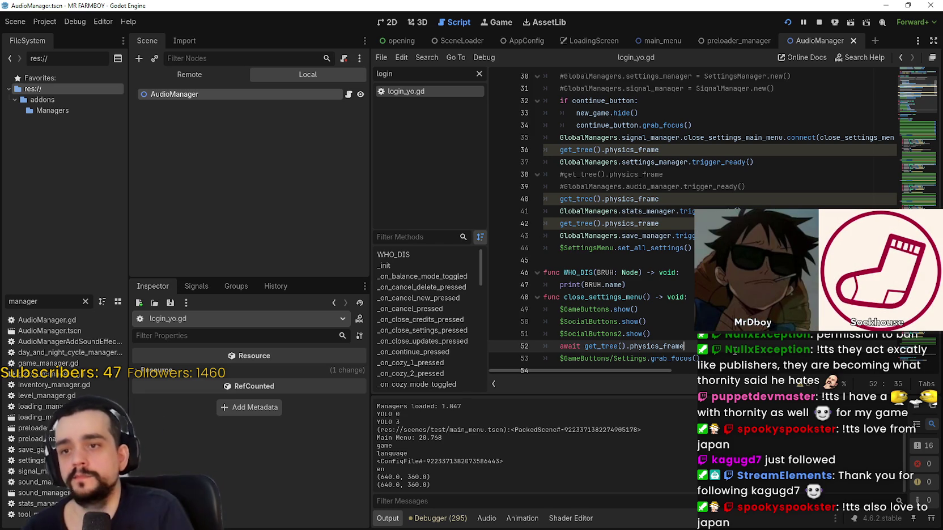
click(626, 284)
click(819, 22)
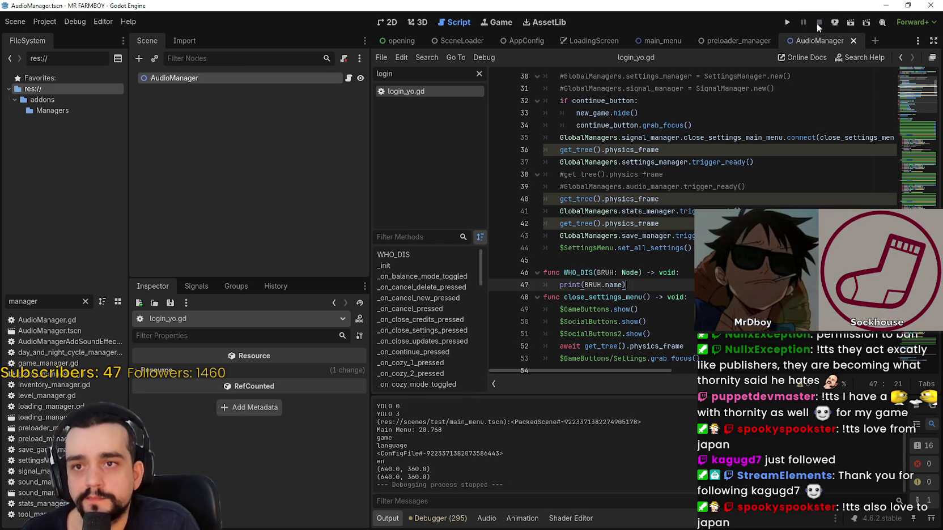
- Relaunch MR FARMBOY to its main menu with Continue, Options, Exit Game, Updates and Credits
click(786, 21)
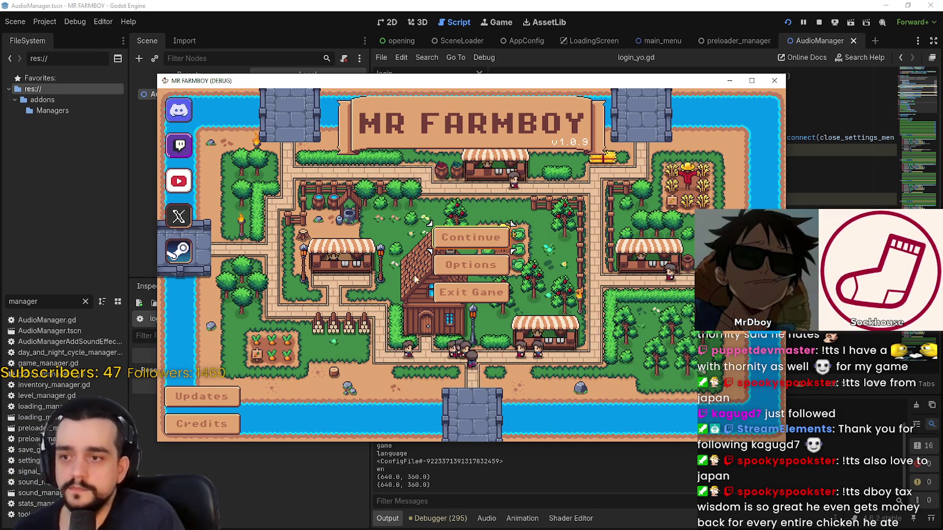
- Move the game window up and right, open the save list and create a new save
click(458, 291)
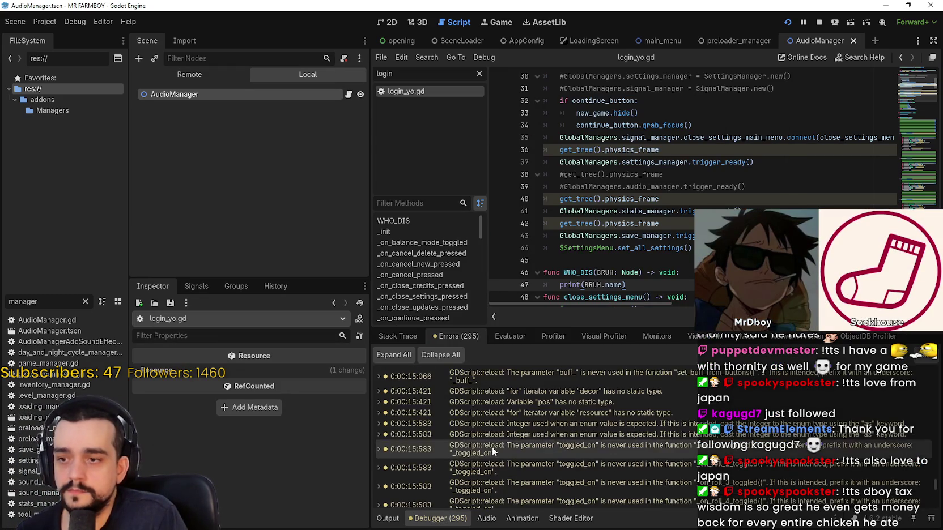
scroll(618, 439, down, 10)
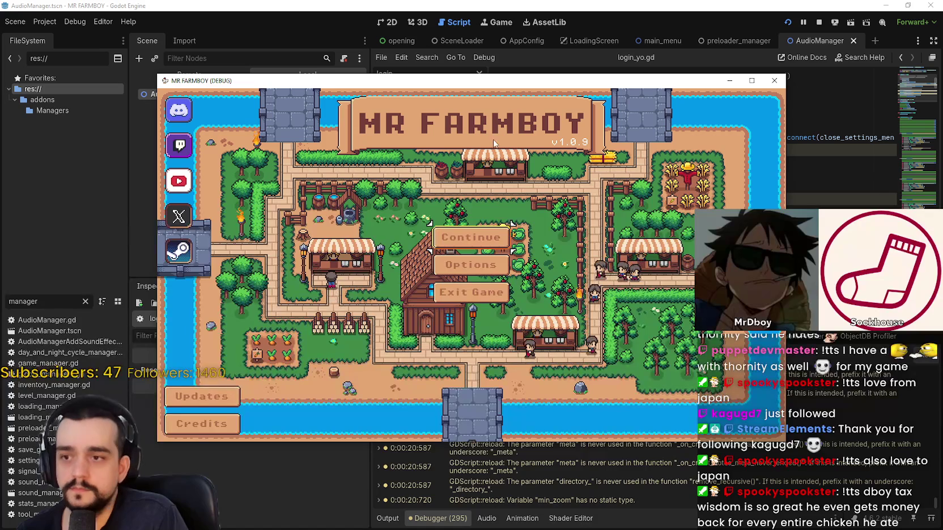
mouse_move(494, 87)
mouse_down()
mouse_move(552, 50)
mouse_move(572, 50)
mouse_up()
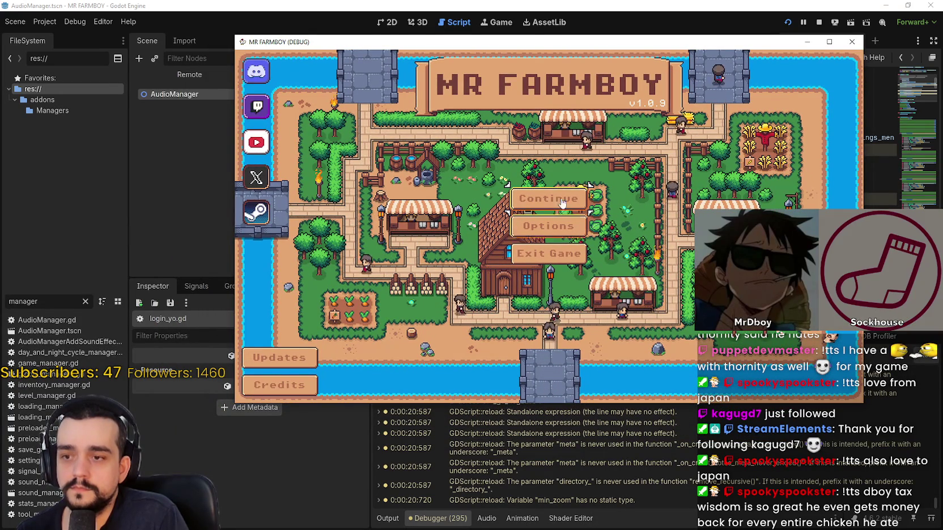
click(543, 202)
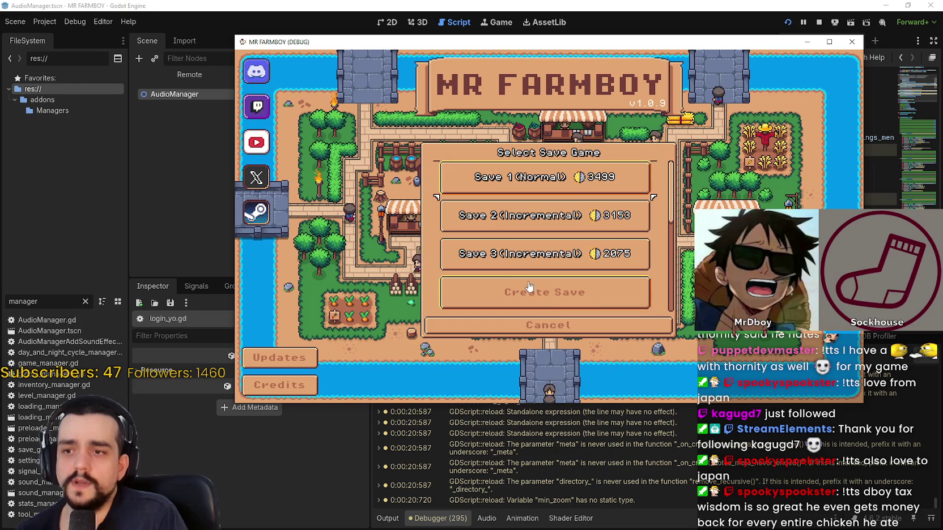
scroll(527, 276, down, 1)
click(533, 255)
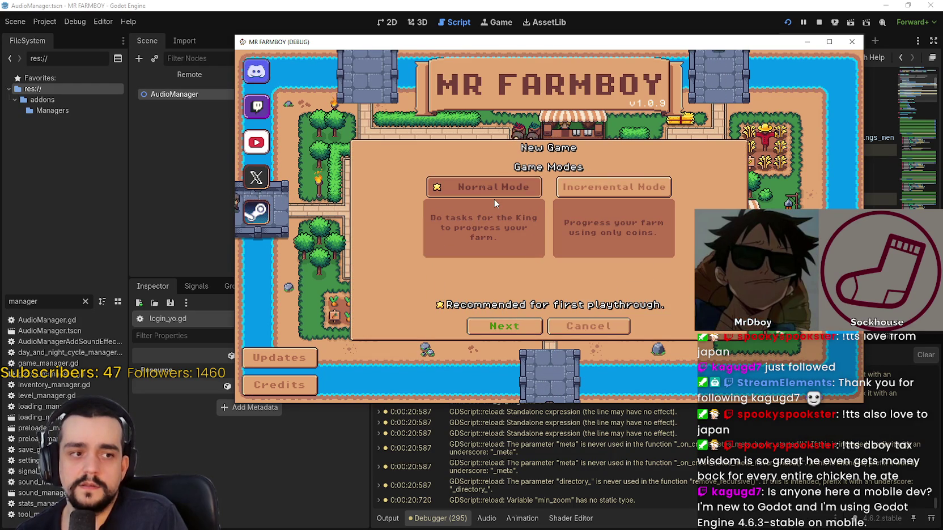
- Accept mode and island, choose Balanced economy, start, and dismiss the King's letter
click(510, 324)
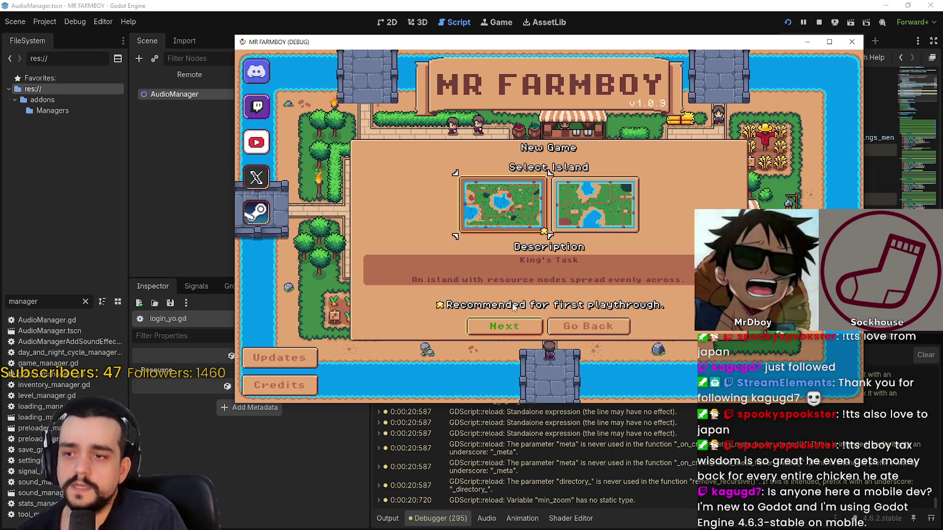
click(507, 326)
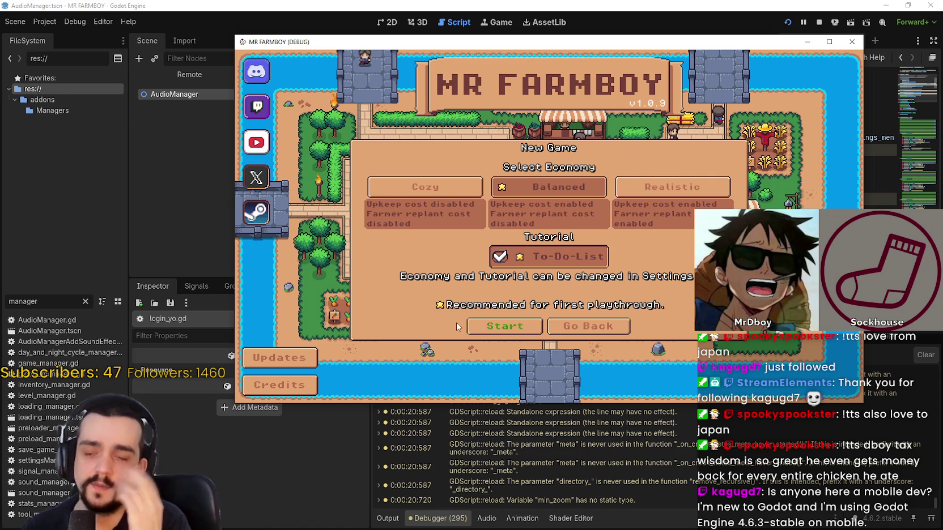
click(565, 194)
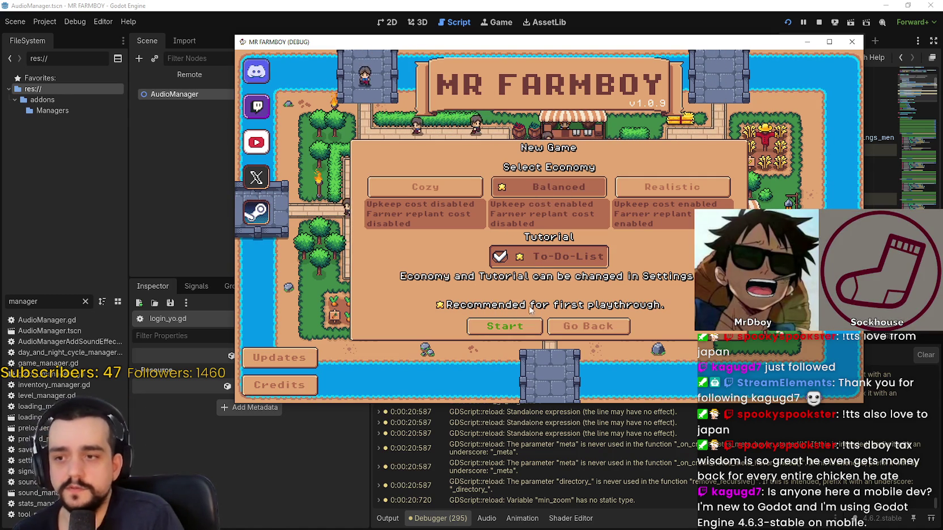
click(511, 328)
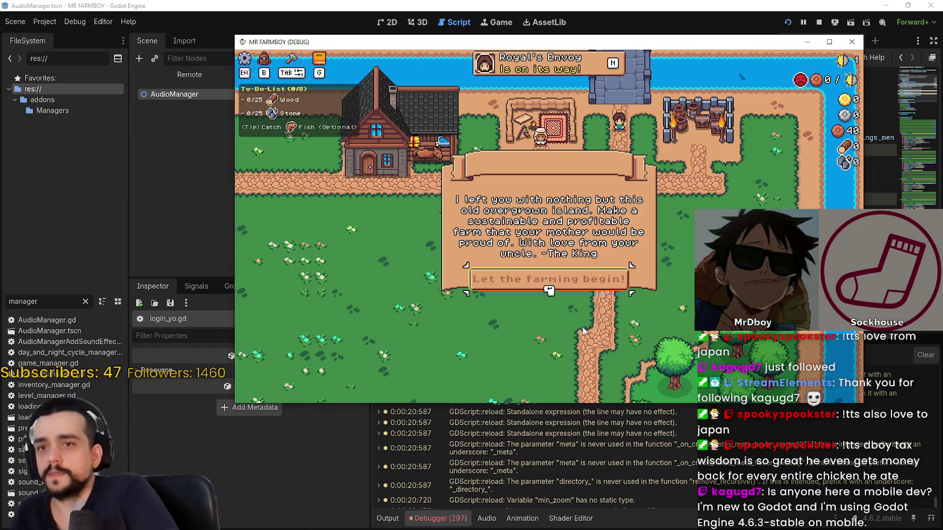
click(548, 281)
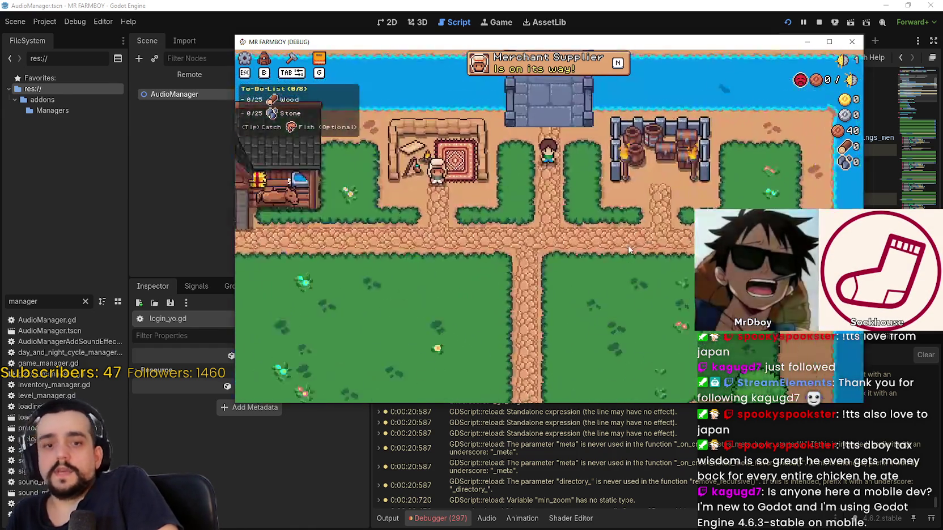
- Return to the editor's Debugger Errors list, now showing 297 entries
scroll(628, 249, up, 2)
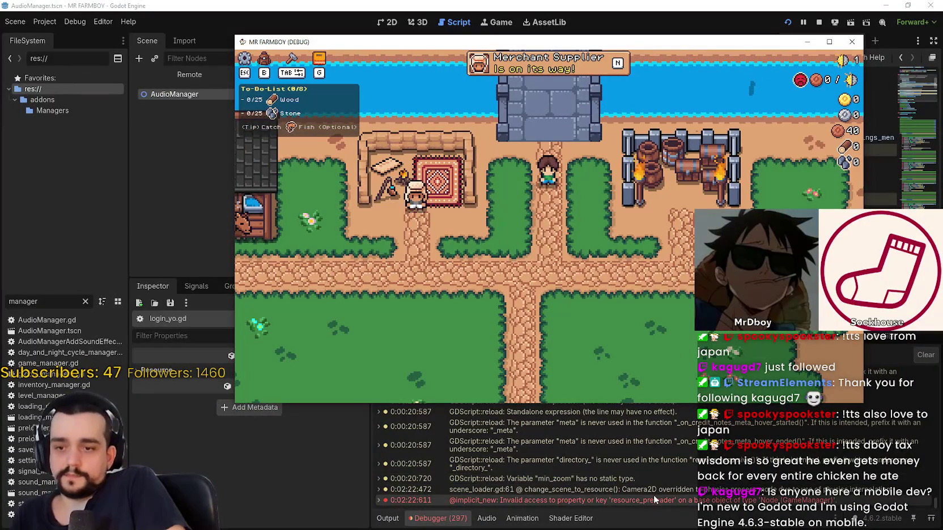
key(F8)
scroll(612, 274, up, 10)
click(557, 186)
scroll(520, 127, down, 1)
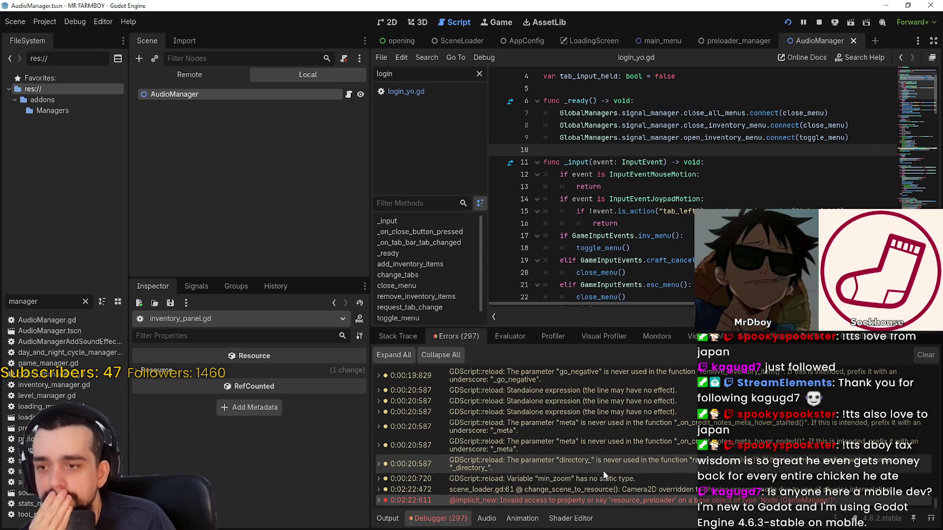
double_click(388, 501)
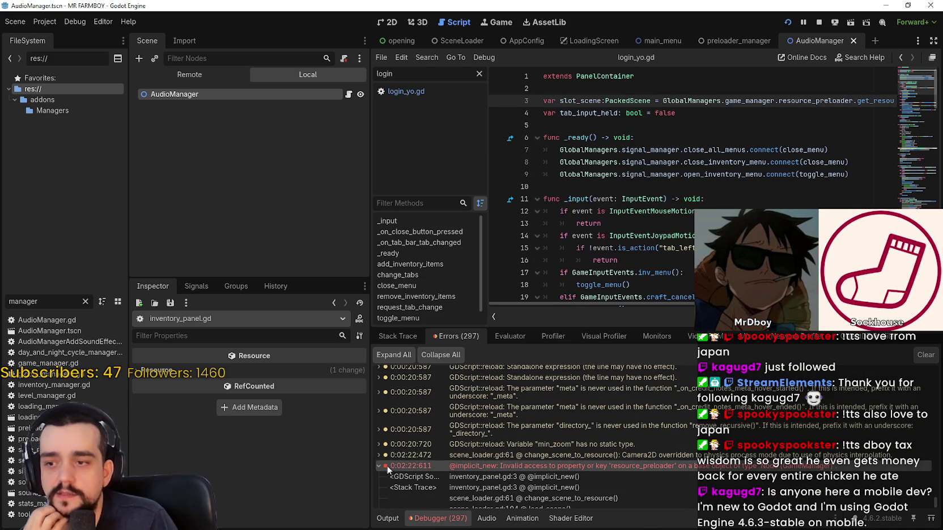
click(378, 467)
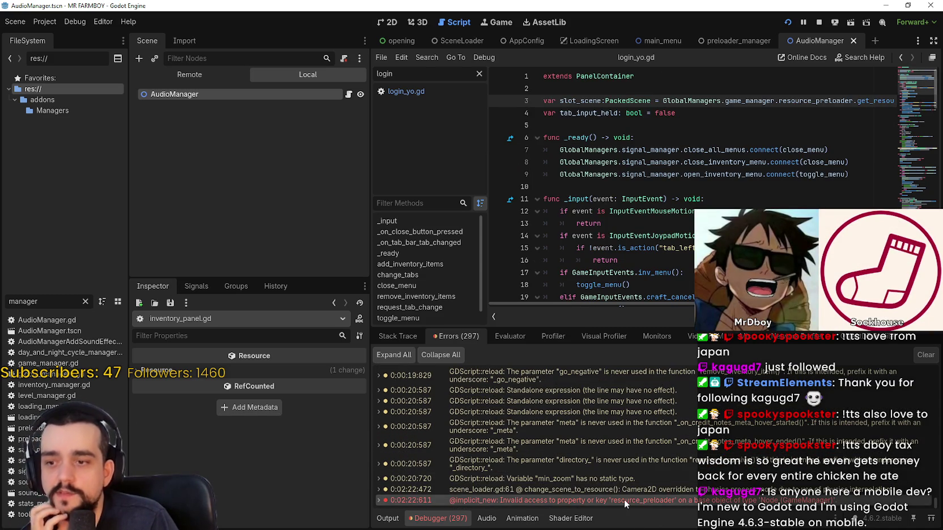
double_click(673, 497)
double_click(672, 496)
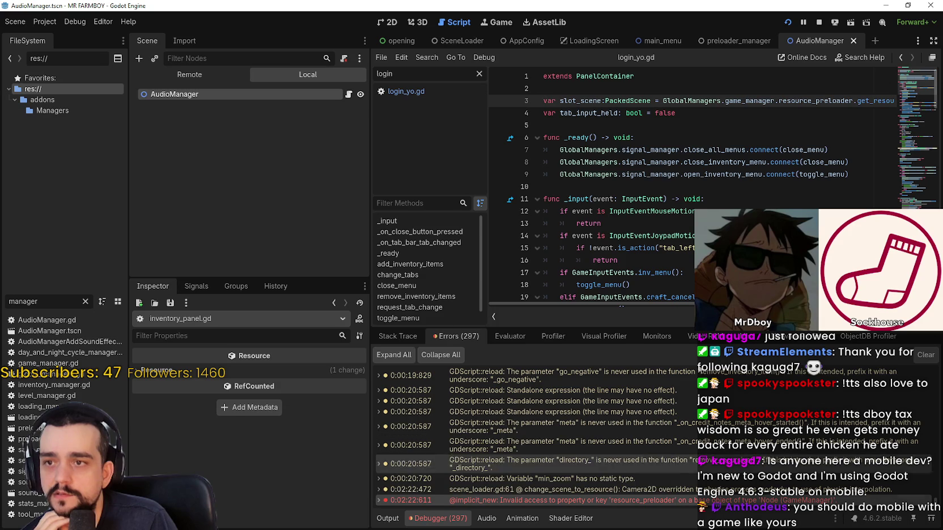
double_click(733, 101)
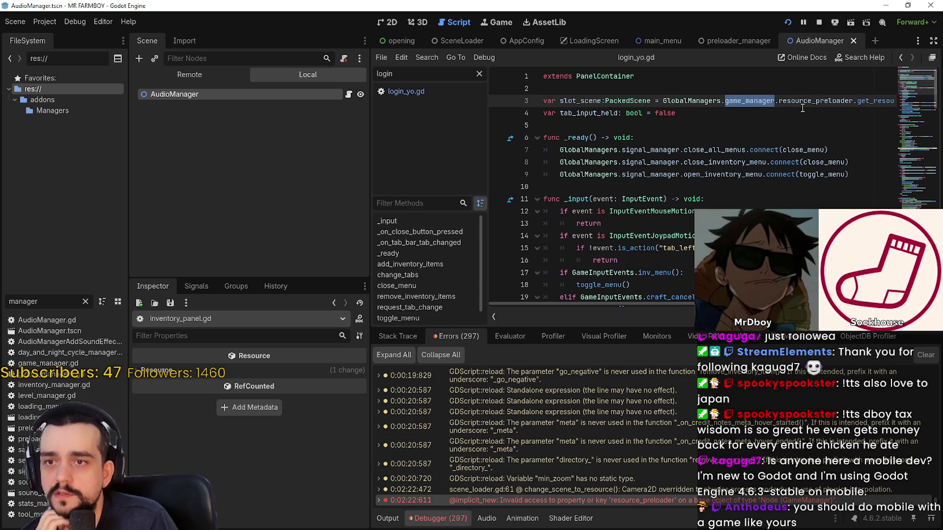
text(preload)
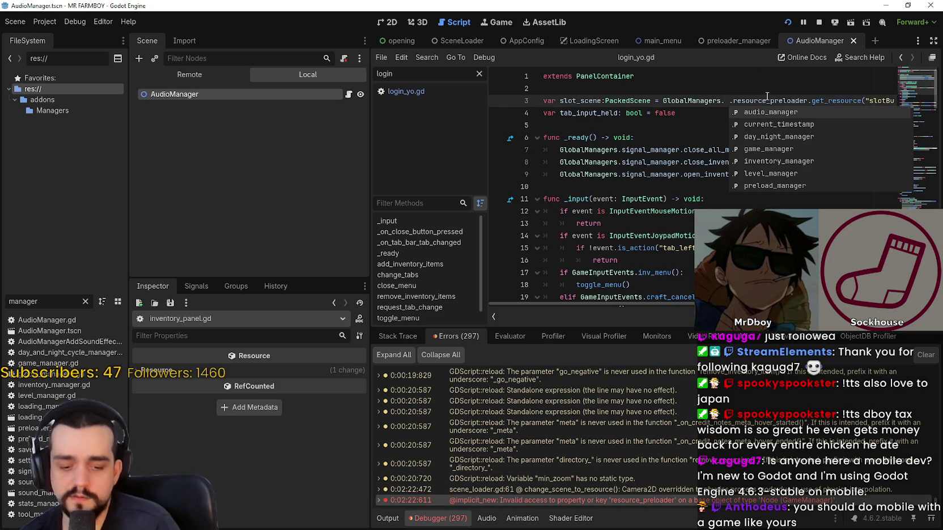
key(Return)
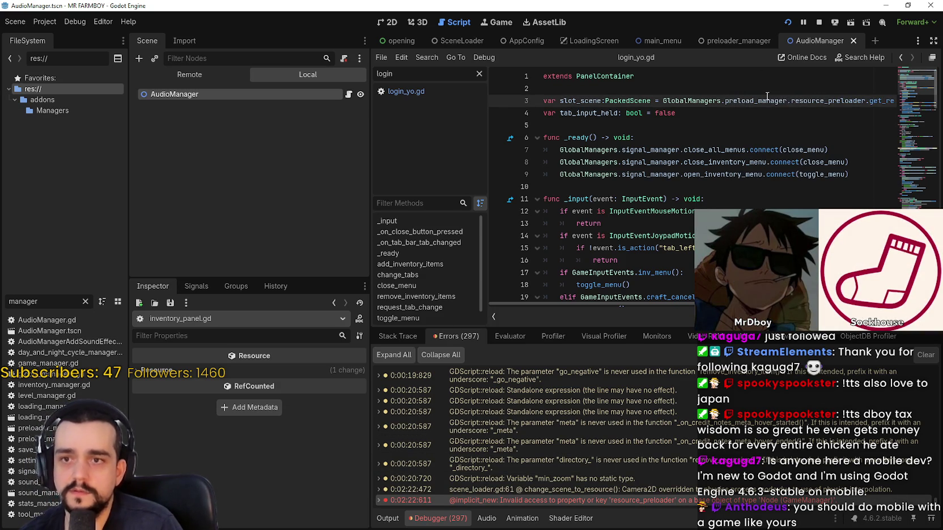
key(ctrl+s)
click(819, 26)
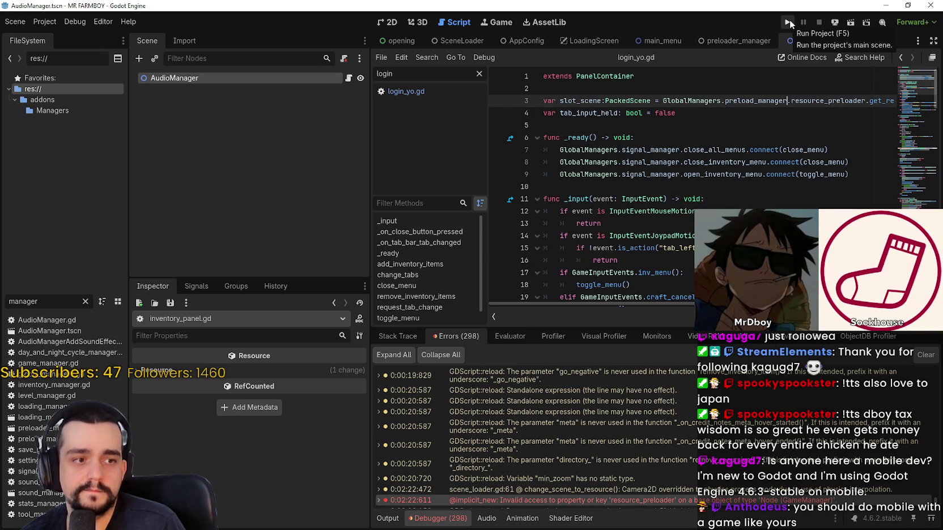
- Launch a debug run, check the editor errors, and bring the game back to front
click(792, 25)
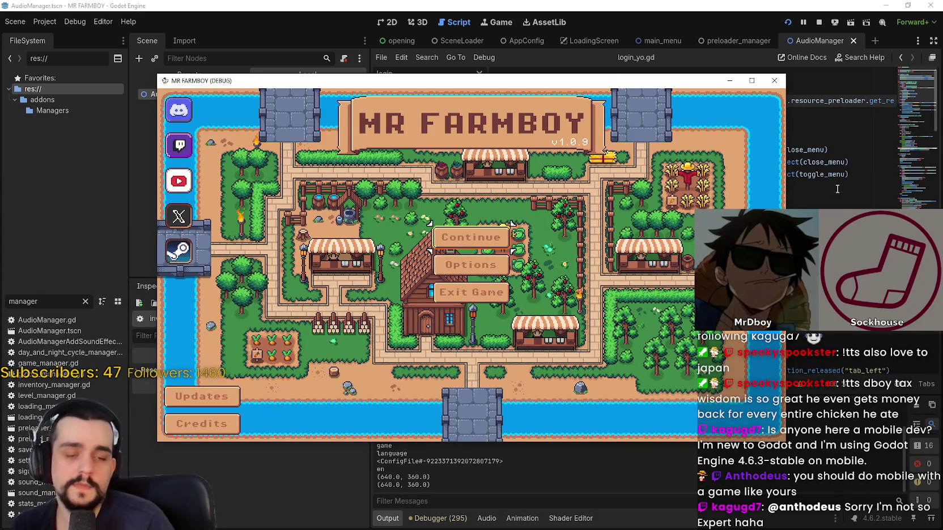
click(437, 518)
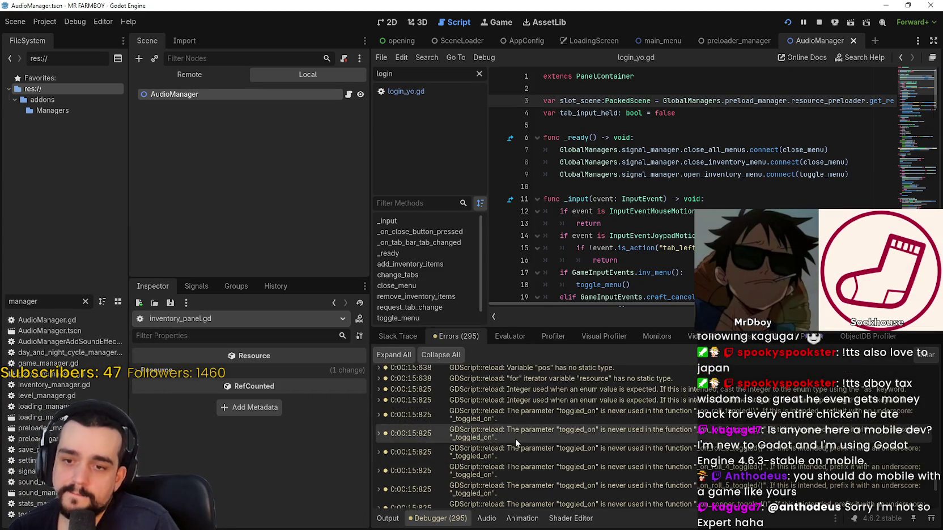
scroll(876, 501, down, 10)
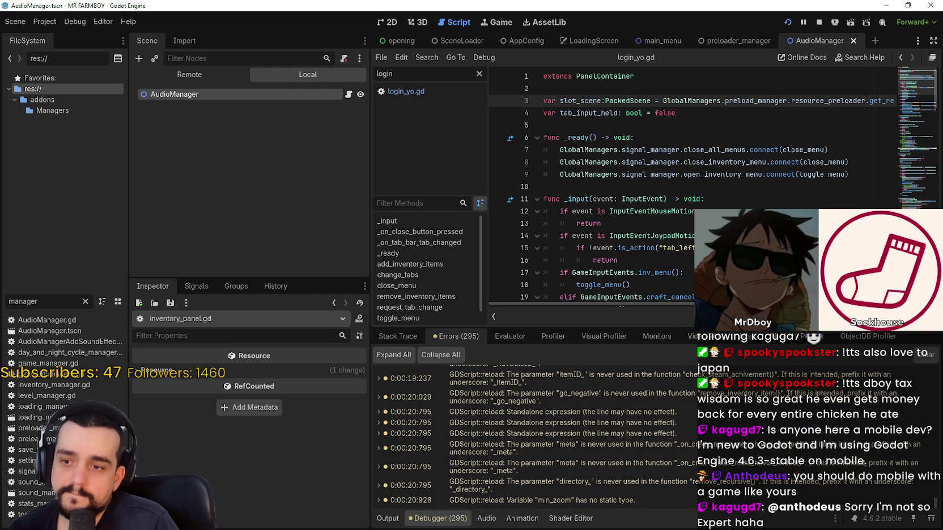
key(alt+Tab)
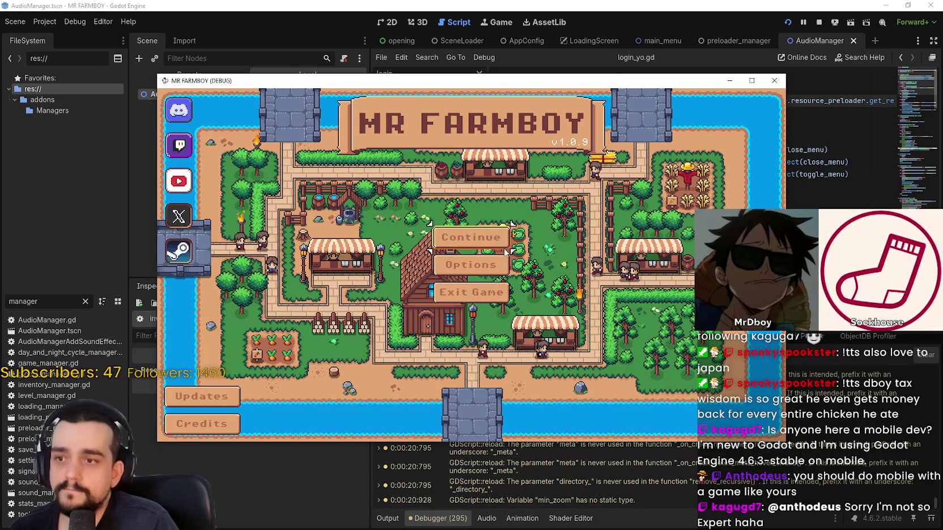
- Create a new Normal Mode save, start it, and dismiss the King's letter
click(503, 271)
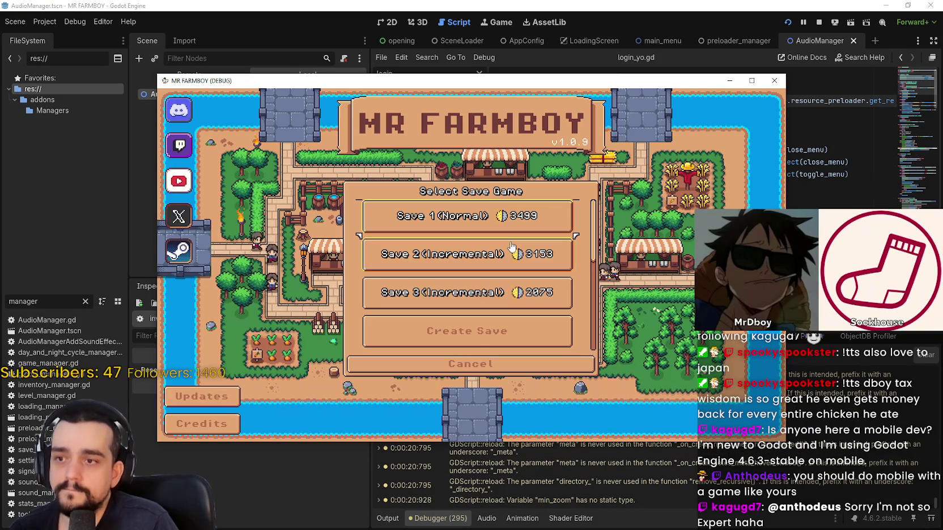
click(477, 338)
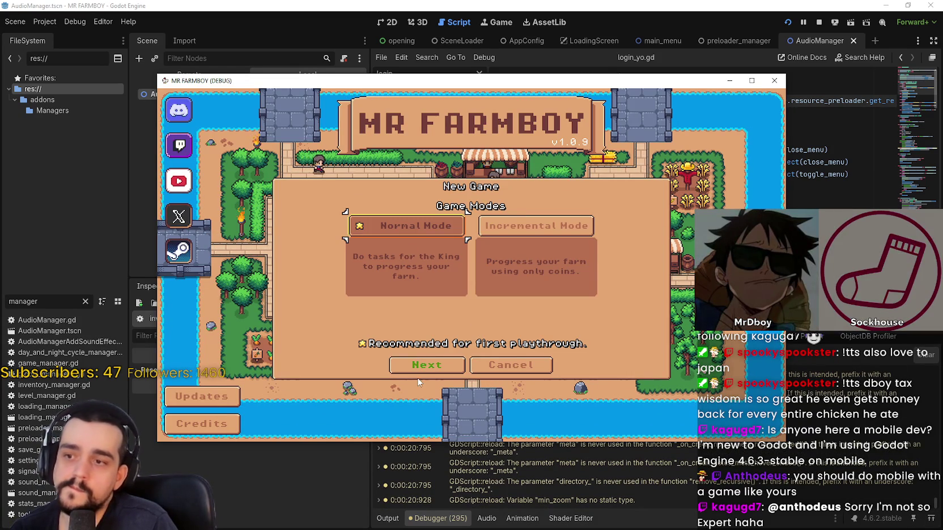
click(427, 305)
click(427, 305)
click(428, 365)
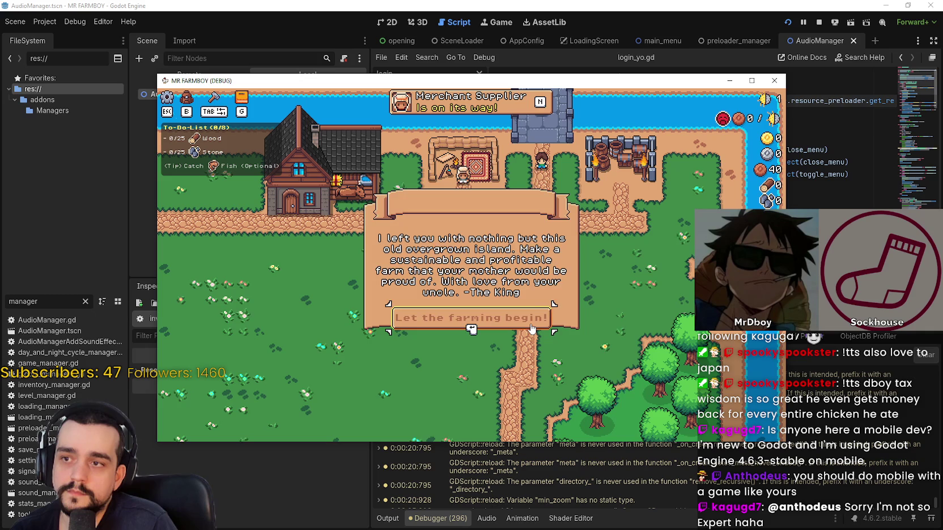
click(532, 316)
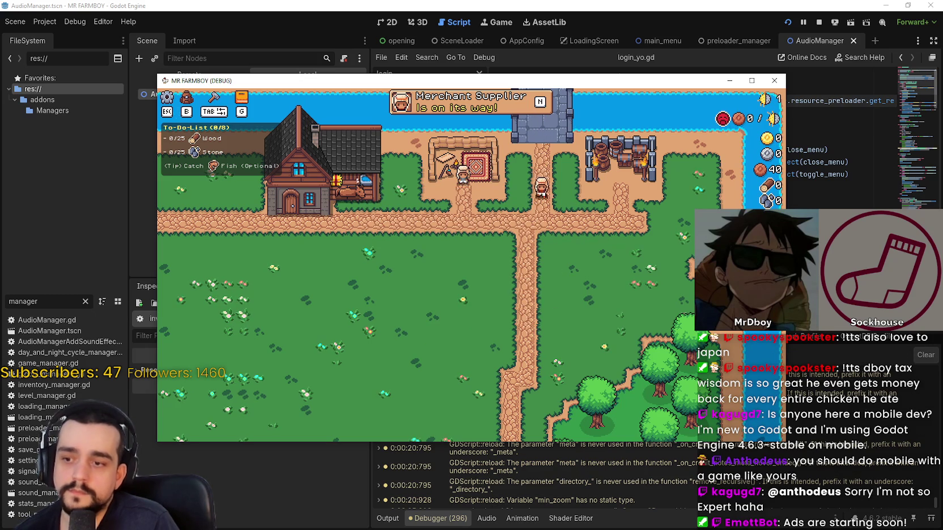
- Walk the character left and down onto the main path, then close the game
key(a)
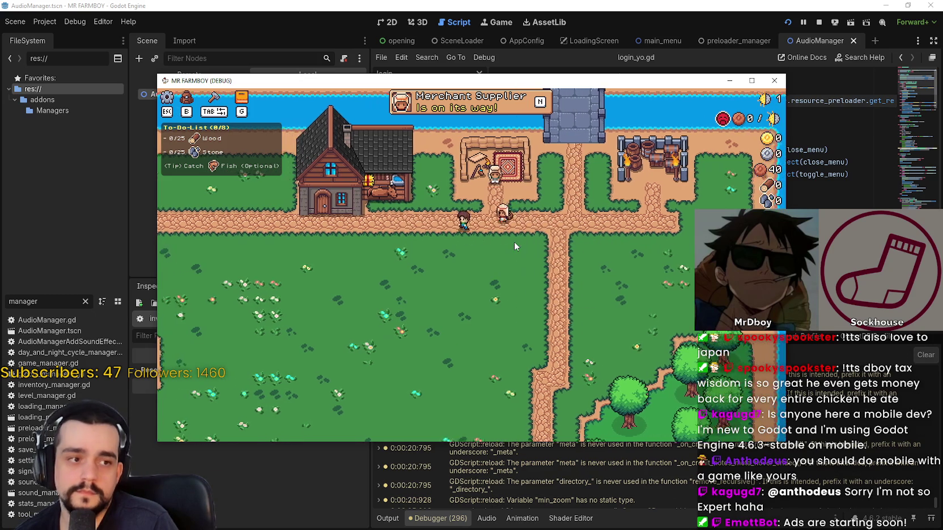
key(s)
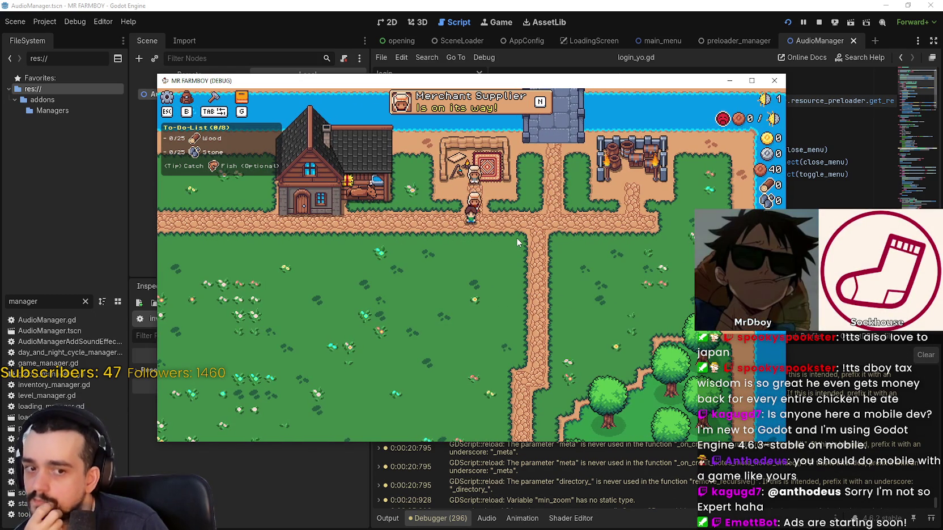
key(F8)
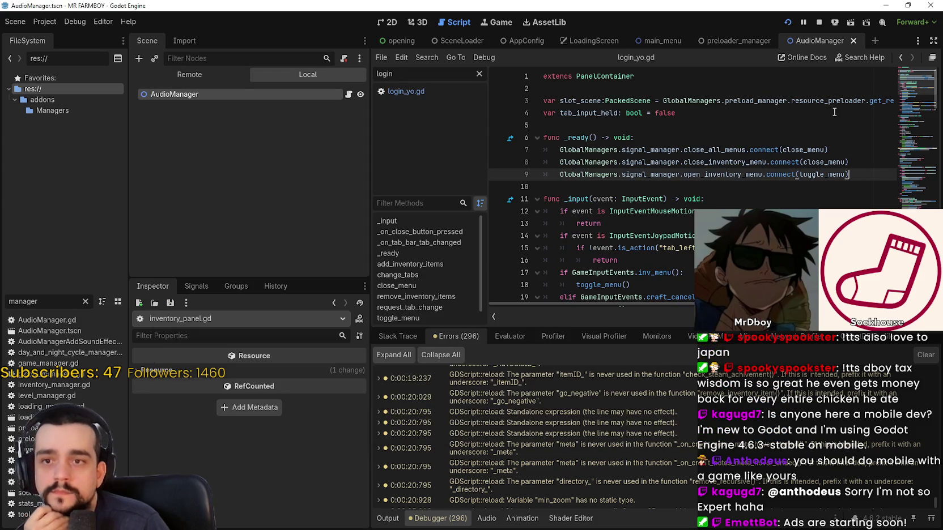
- Stop the game, search 'scene', change line 706's load_scene argument from false to true, and relaunch
click(819, 24)
click(744, 162)
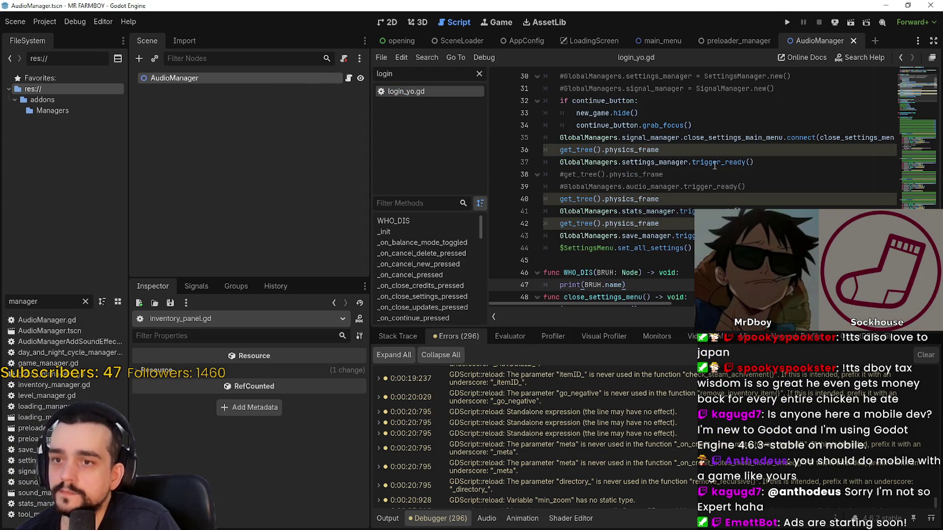
scroll(916, 89, down, 5)
drag(916, 88, 916, 226)
key(ctrl+f)
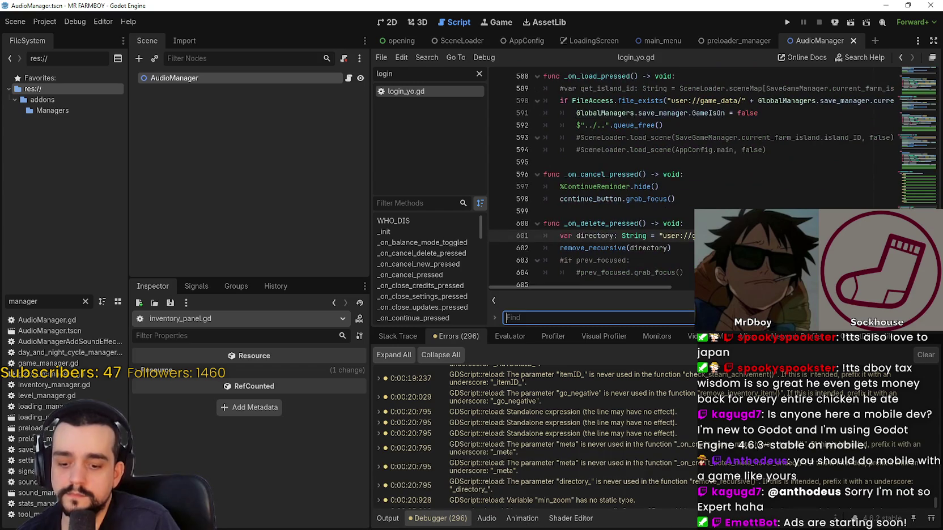
text(scene)
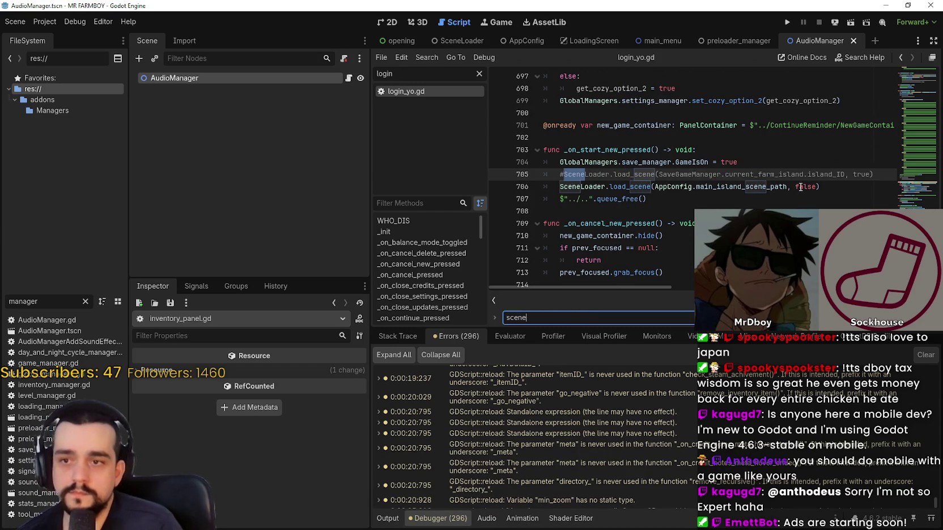
double_click(799, 188)
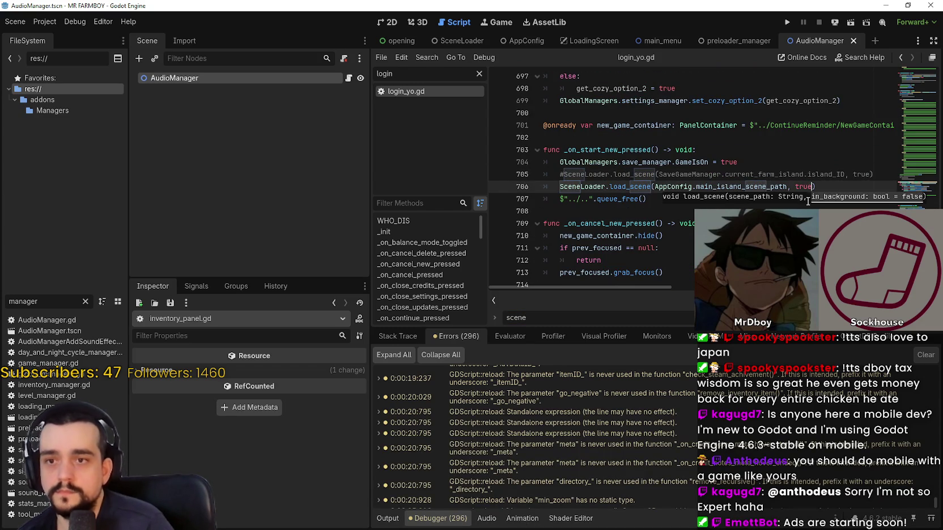
click(784, 24)
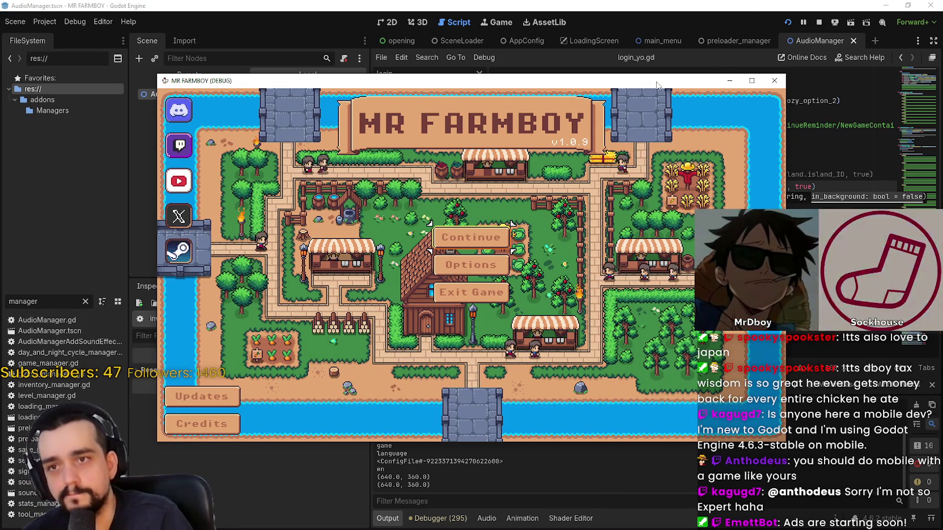
- Move the game window, create a new Normal Mode save and start it, reaching a grey screen
drag(491, 81, 532, 35)
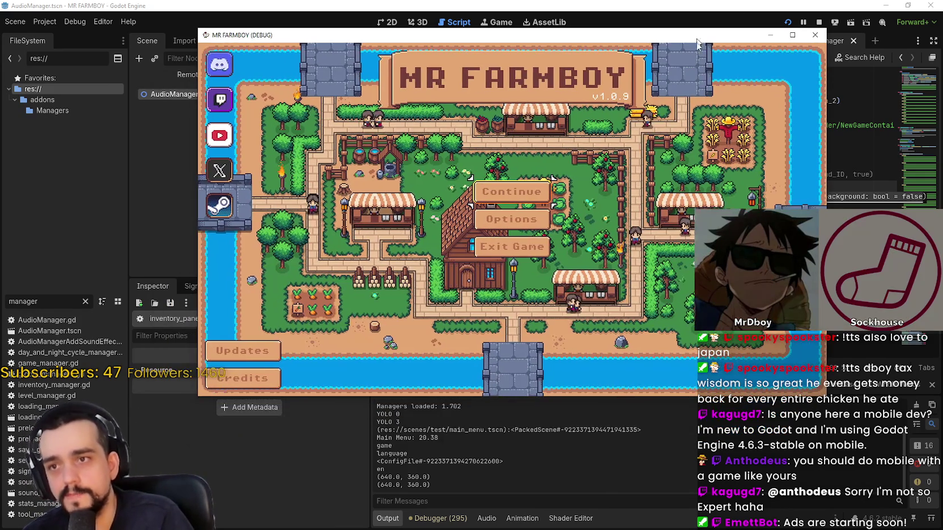
click(541, 203)
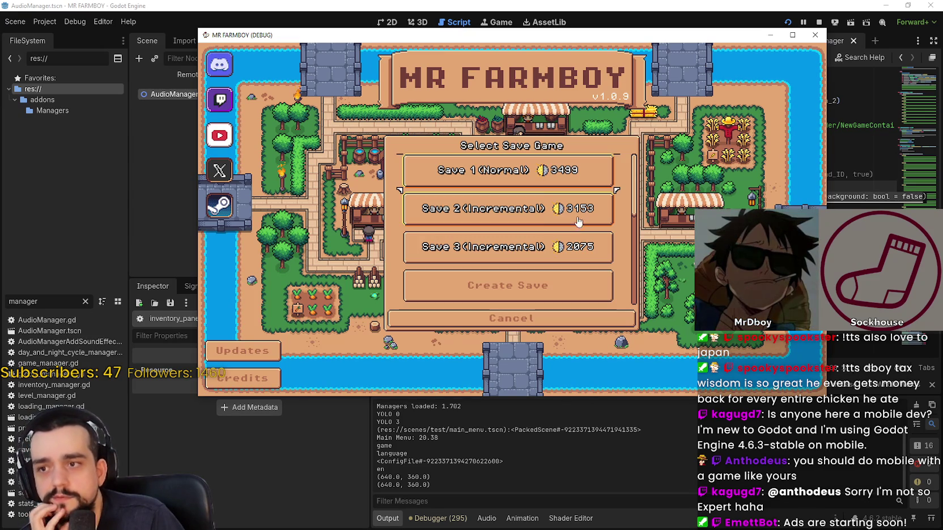
click(555, 288)
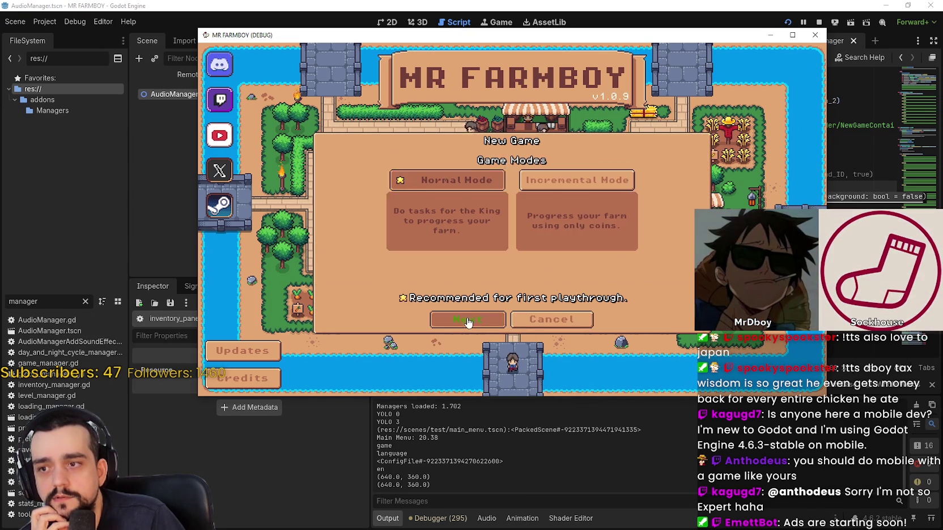
click(468, 320)
click(470, 322)
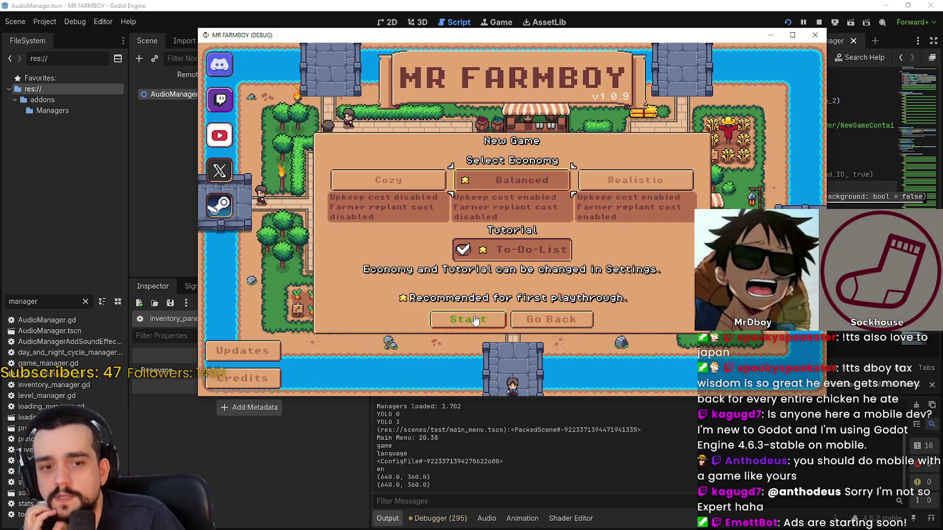
click(475, 319)
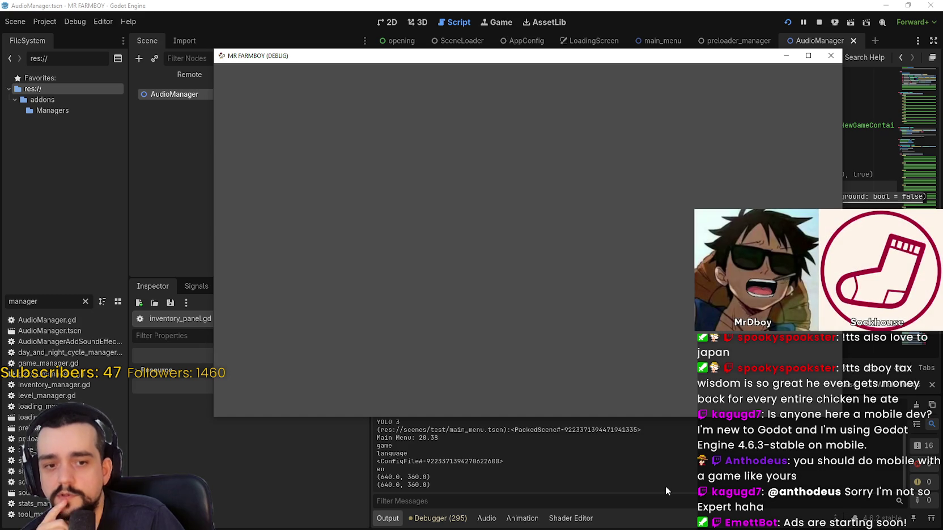
- Stop the stalled debug run and return to lines 706–707 of login_yo.gd
click(555, 483)
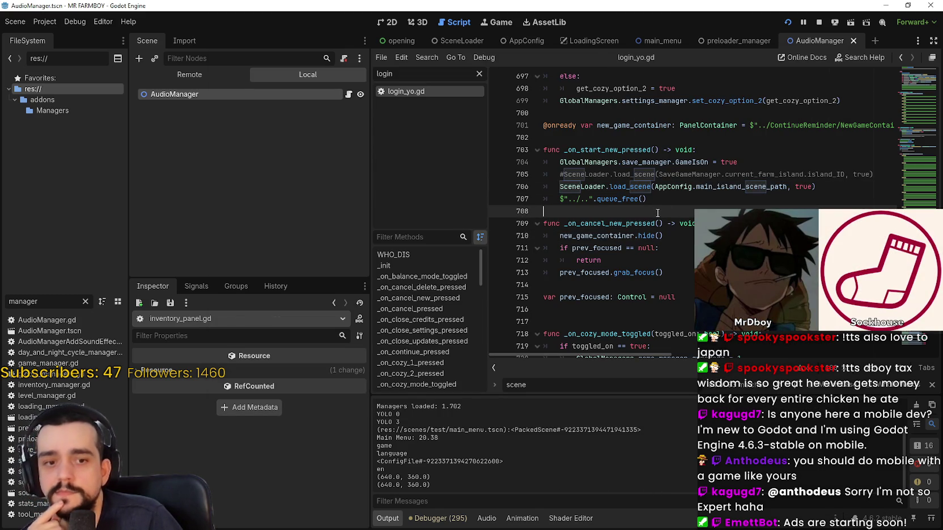
key(alt+Tab)
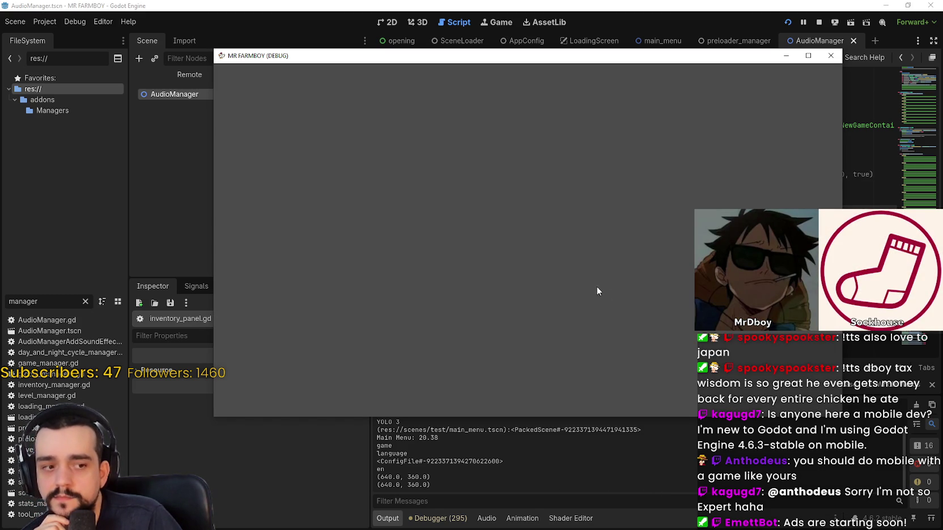
click(823, 23)
click(676, 197)
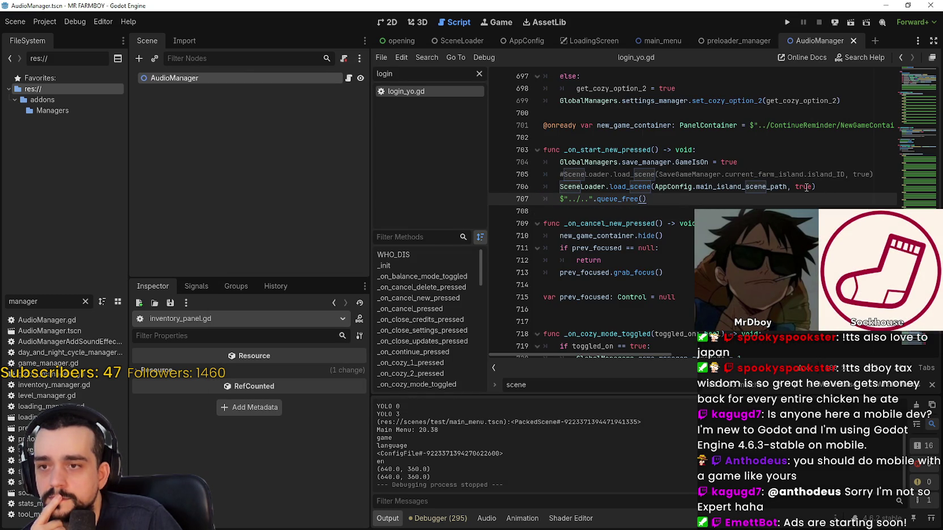
click(806, 187)
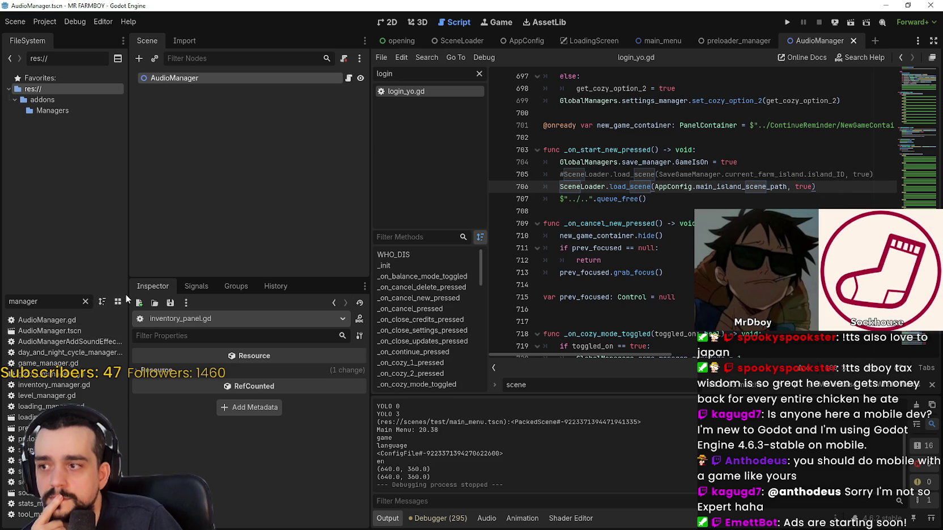
- Widen the FileSystem dock, filter it by 'openin', and open opening.gd
drag(129, 294, 175, 294)
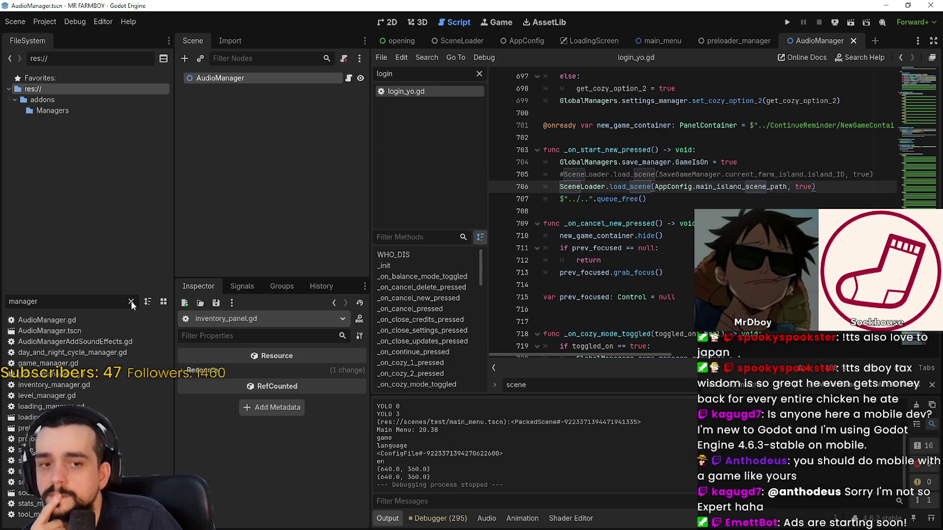
click(131, 303)
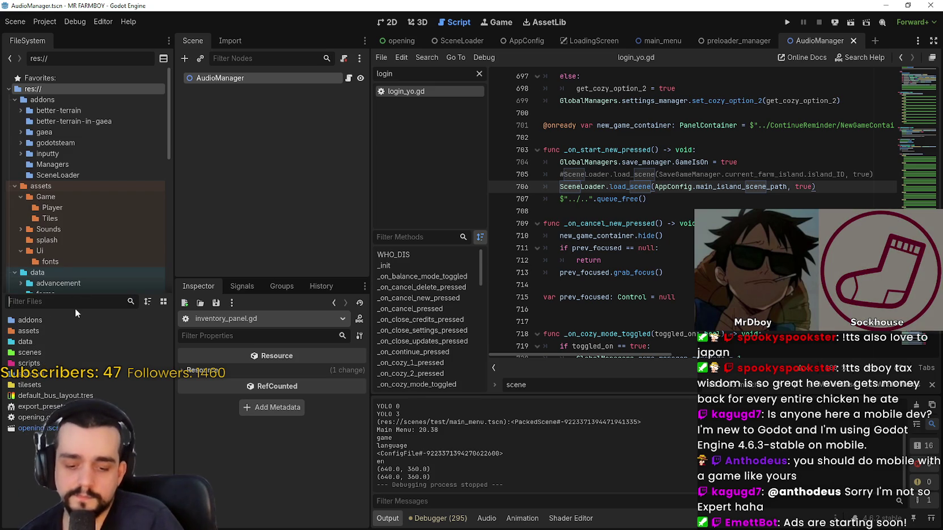
text(o)
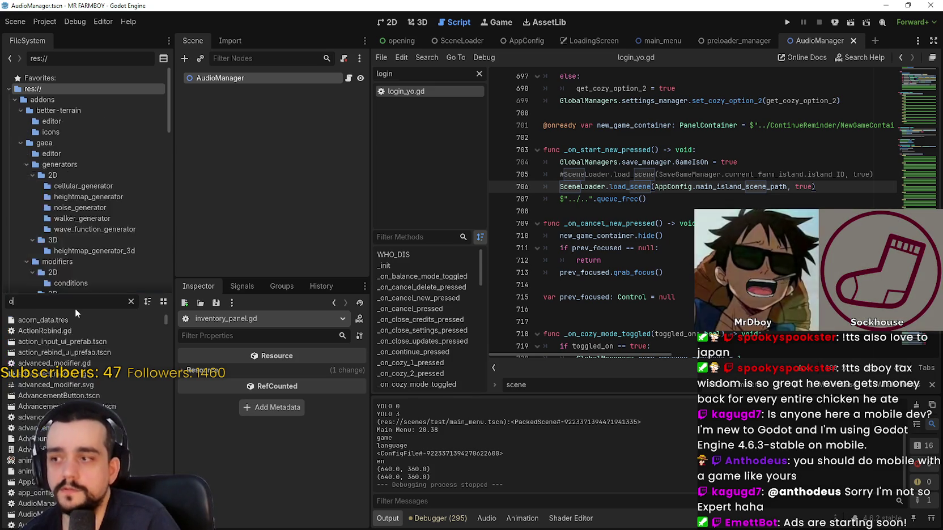
text(penin)
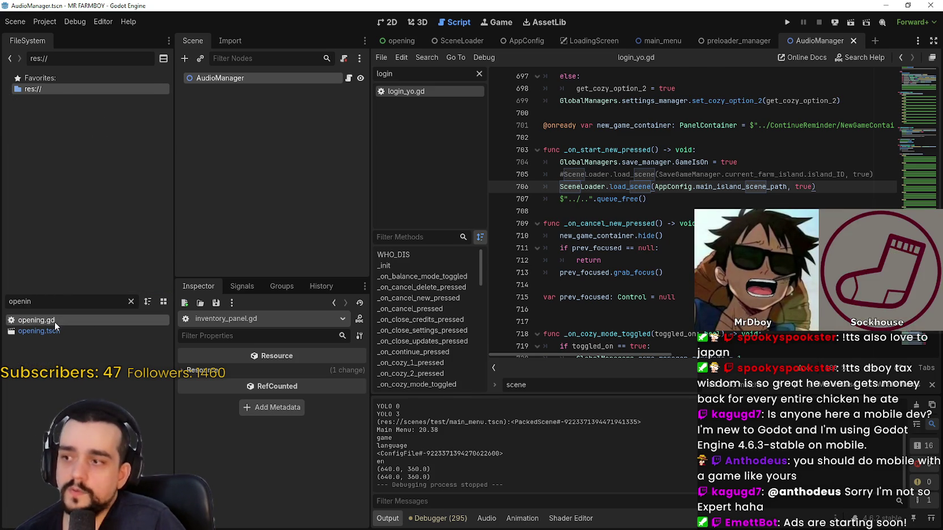
double_click(55, 322)
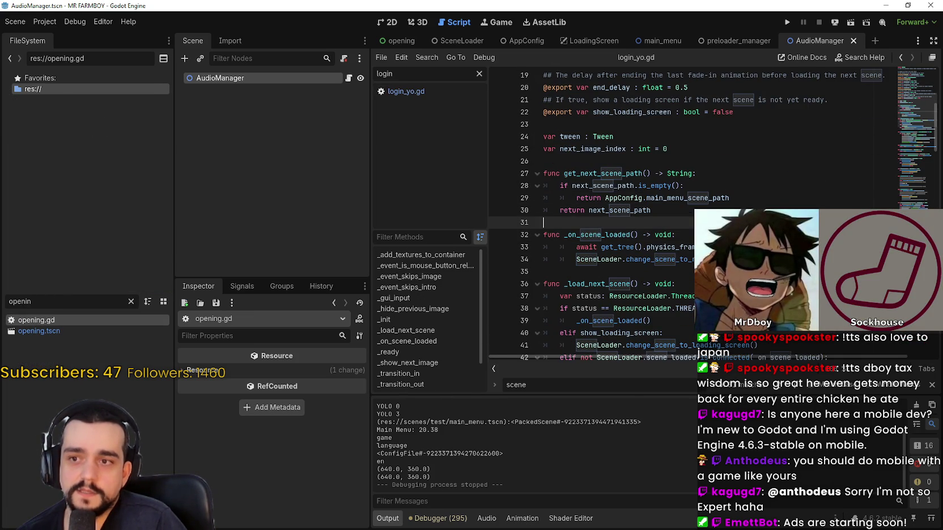
- Place the caret around lines 34–35 of opening.gd and close the 'scene' find bar
scroll(661, 196, down, 2)
click(661, 196)
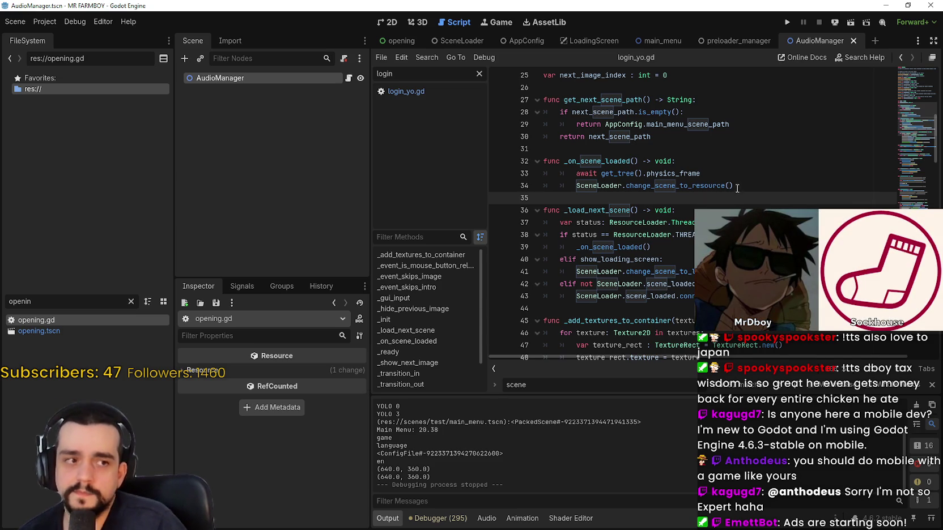
click(746, 185)
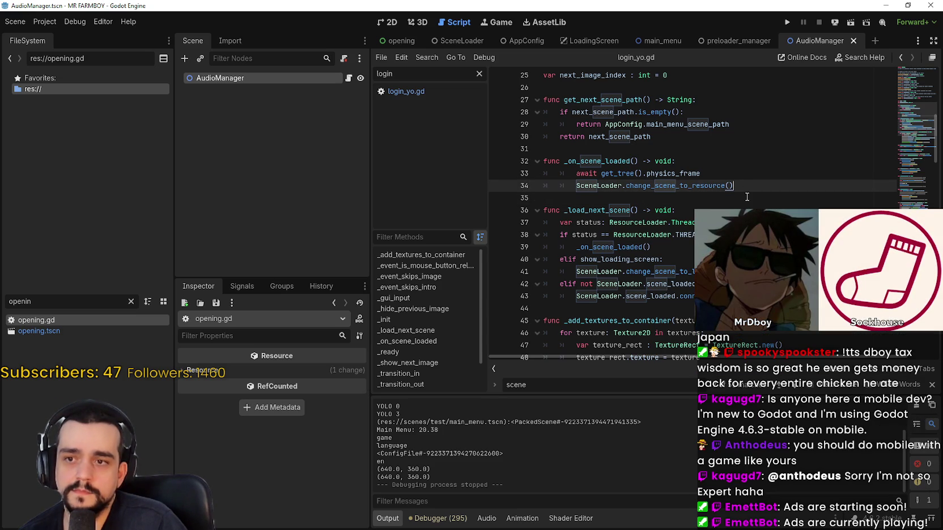
click(746, 197)
click(931, 385)
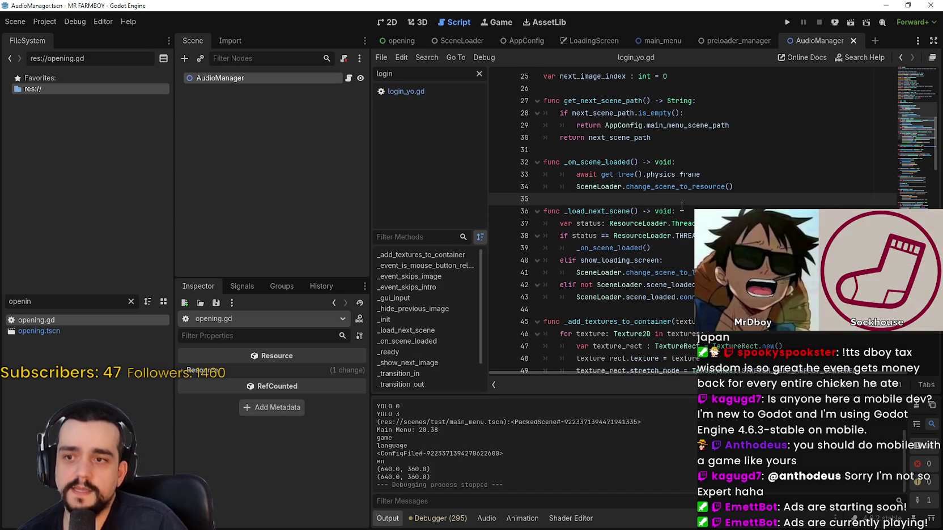
- Select and review the _on_scene_loaded function on lines 32–34
click(767, 187)
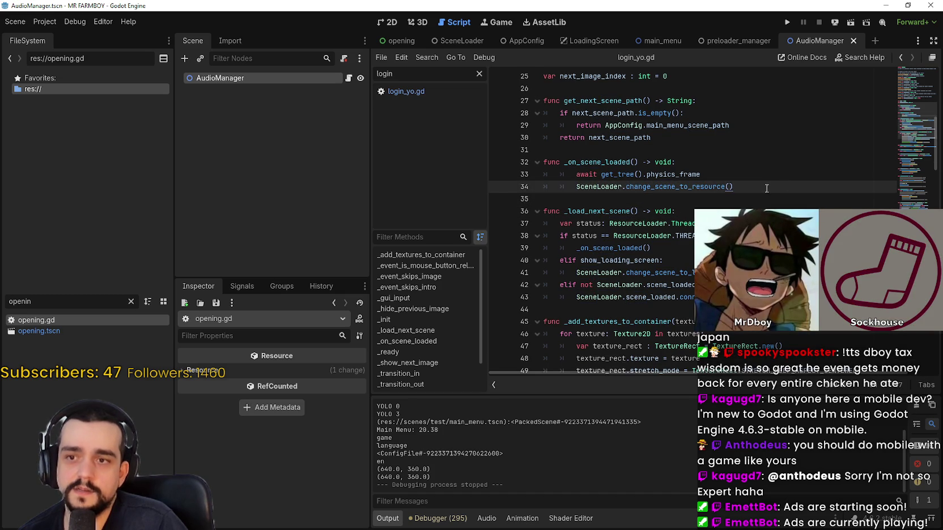
shift+click(568, 163)
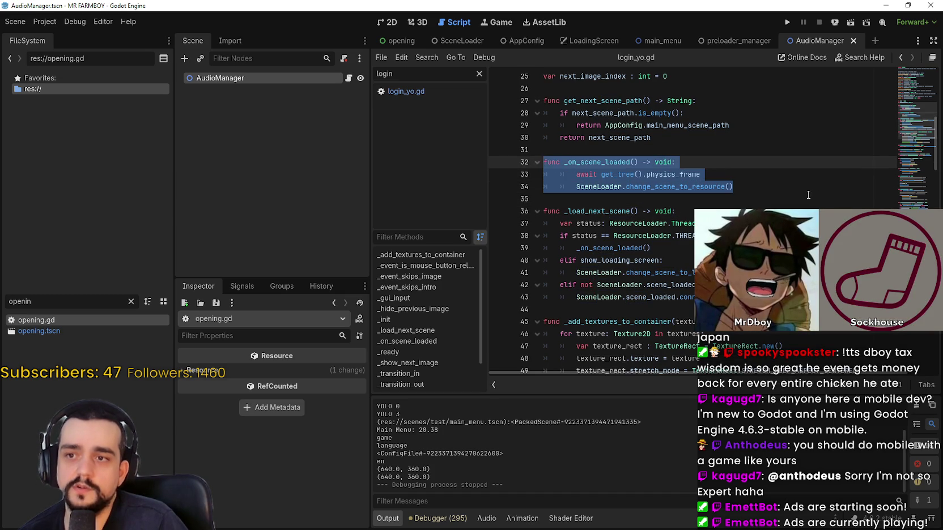
click(774, 188)
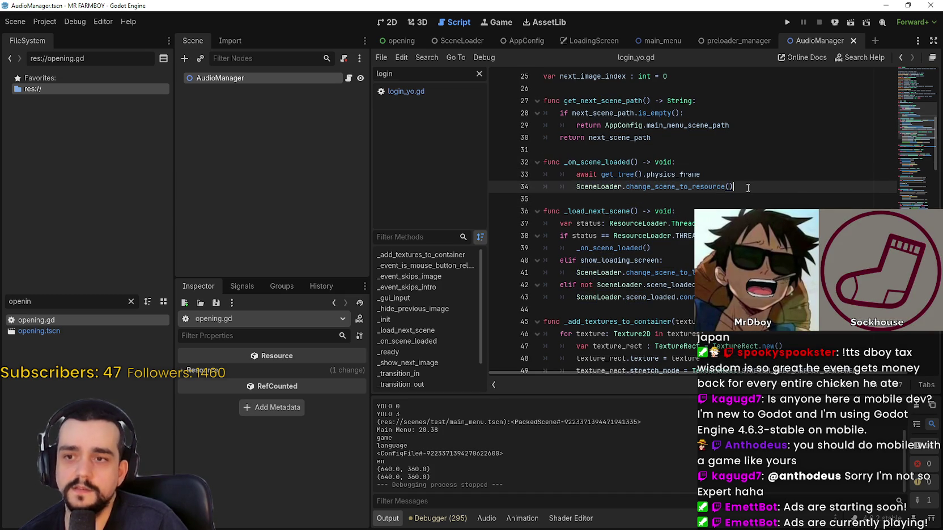
mouse_move(747, 187)
mouse_down()
mouse_move(560, 176)
mouse_move(534, 161)
mouse_up()
click(762, 189)
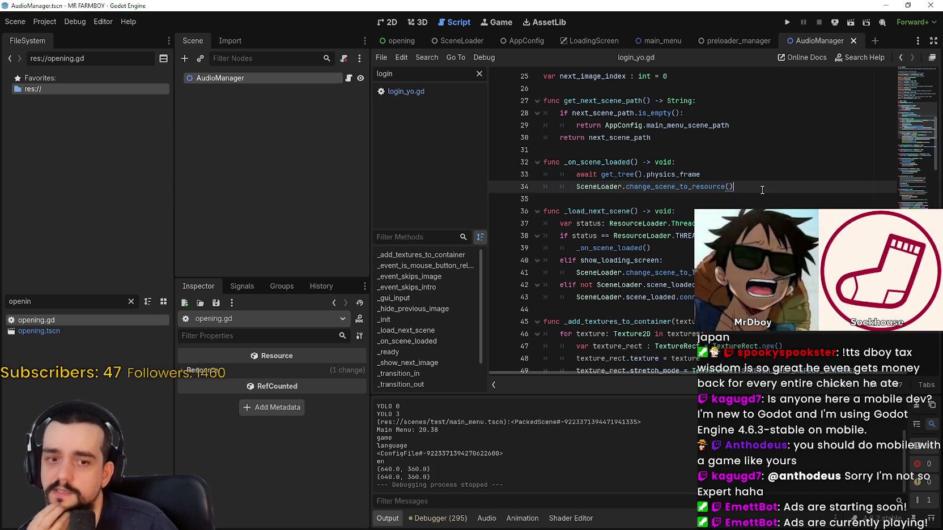
click(752, 199)
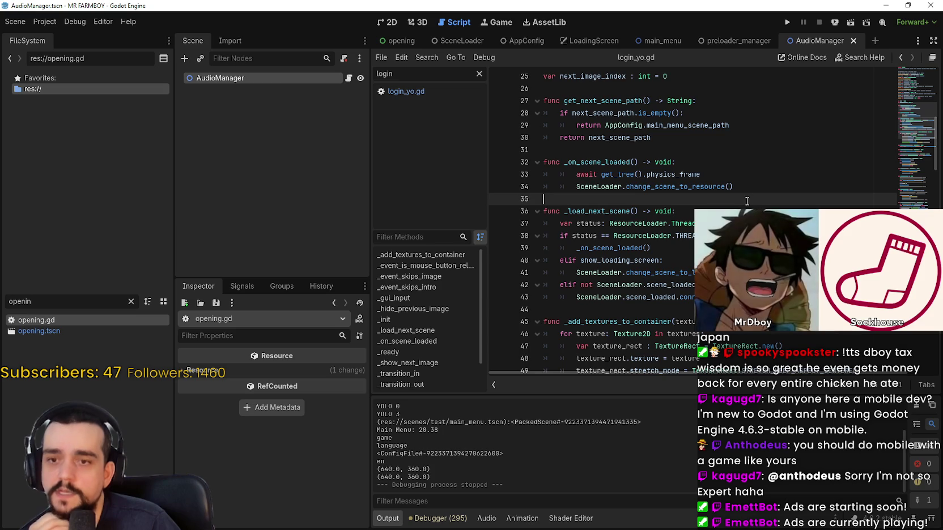
scroll(680, 220, up, 2)
scroll(679, 220, up, 3)
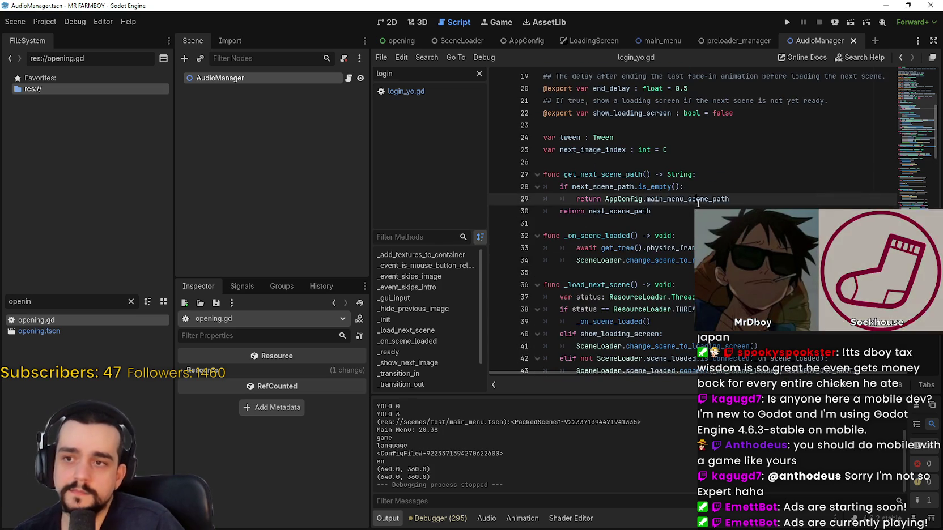
- Narrow the side dock and read the input handlers around lines 58–74 of opening.gd
click(686, 199)
scroll(685, 202, down, 8)
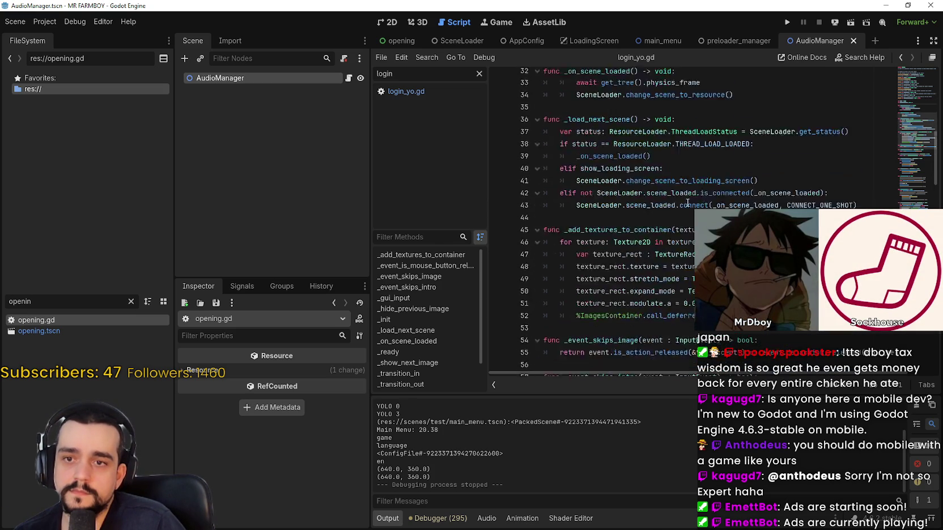
scroll(654, 226, down, 4)
click(638, 169)
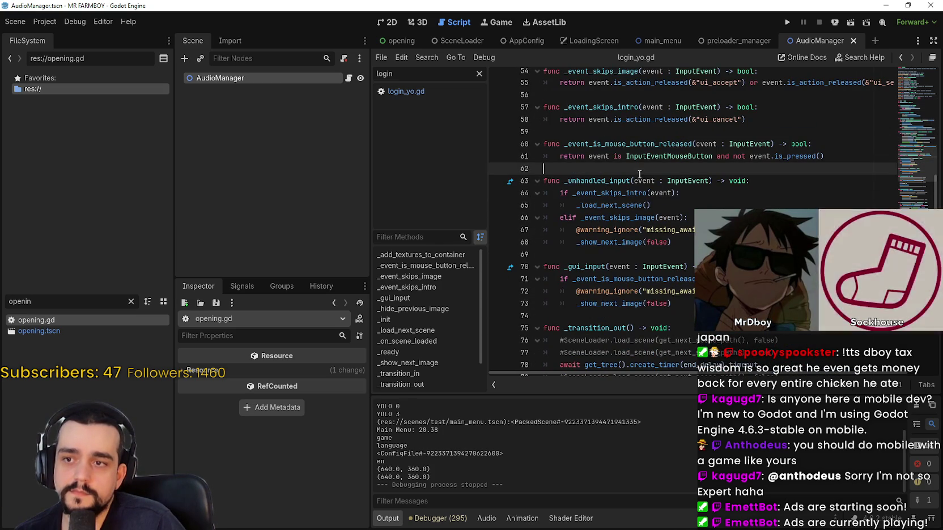
drag(368, 346, 335, 346)
click(617, 320)
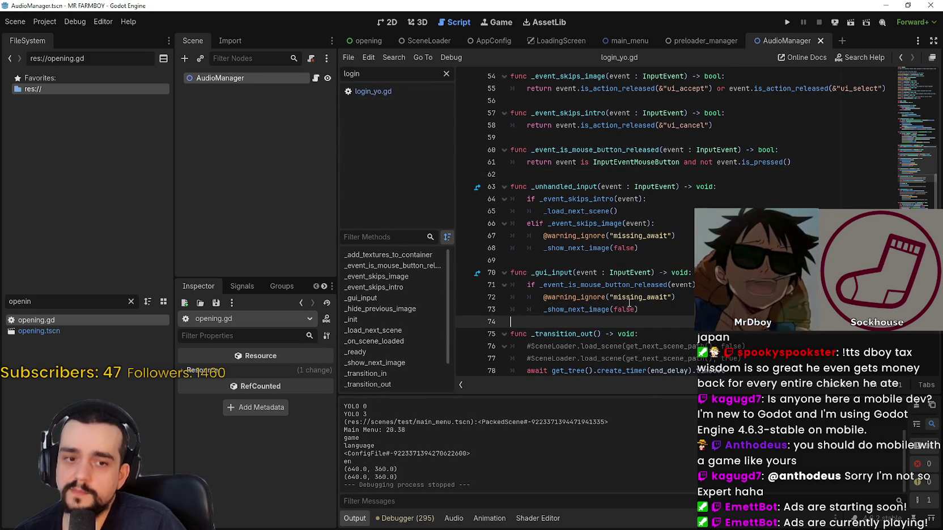
click(638, 257)
click(650, 176)
click(617, 125)
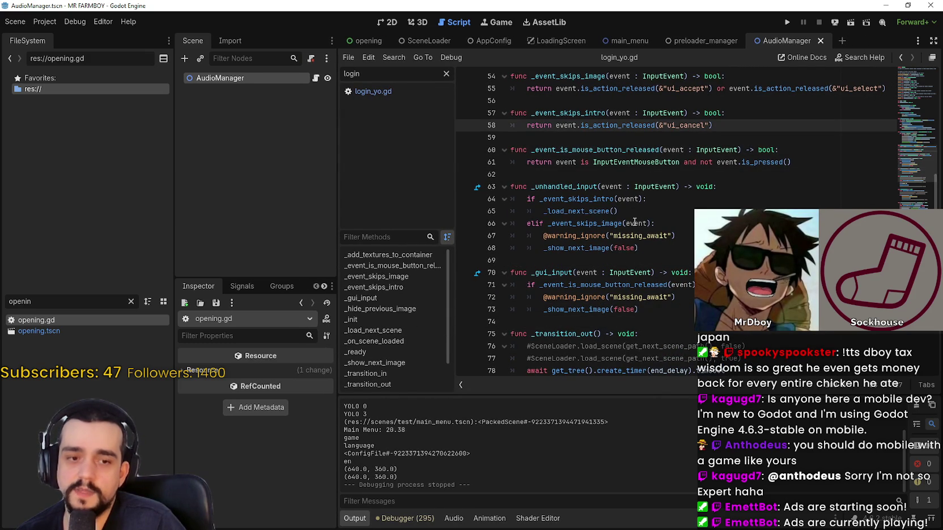
click(606, 178)
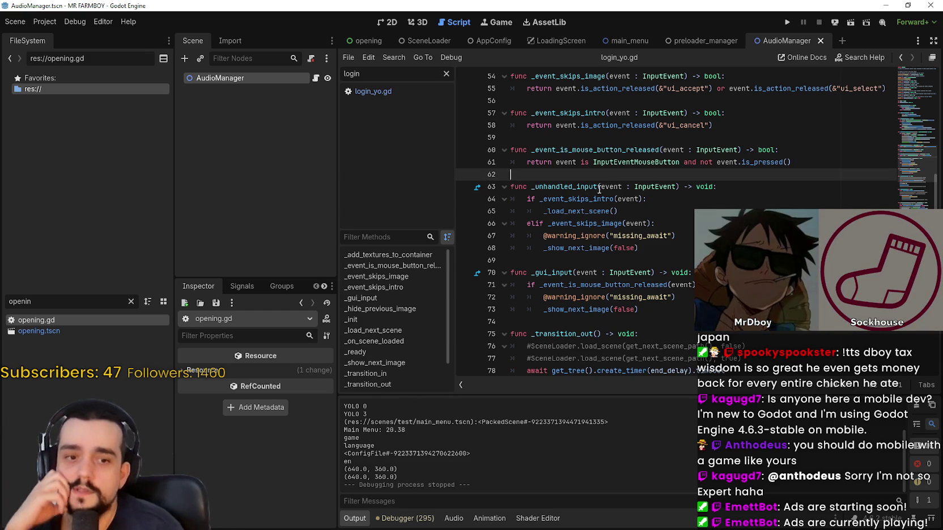
- Read opening.gd from _unhandled_input back up to the _ready code on lines 7–23
click(623, 190)
scroll(680, 199, down, 1)
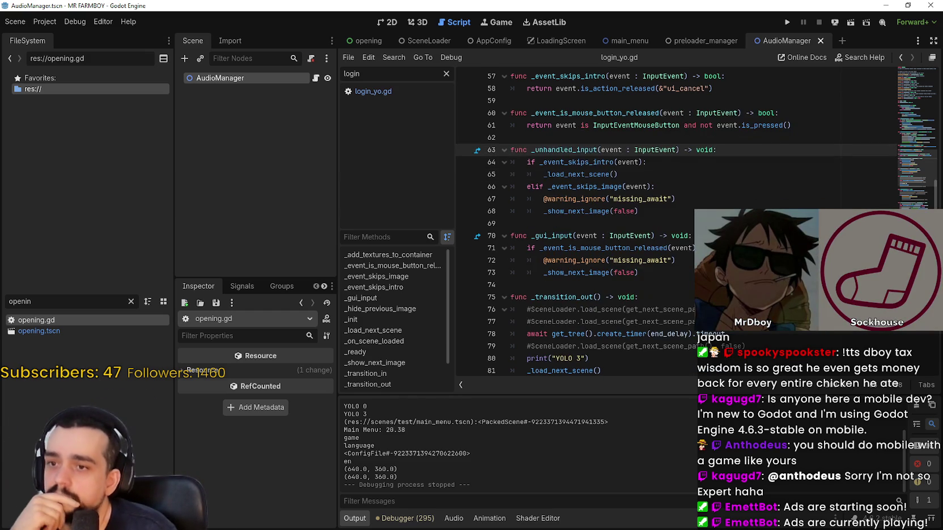
click(692, 228)
scroll(692, 229, down, 7)
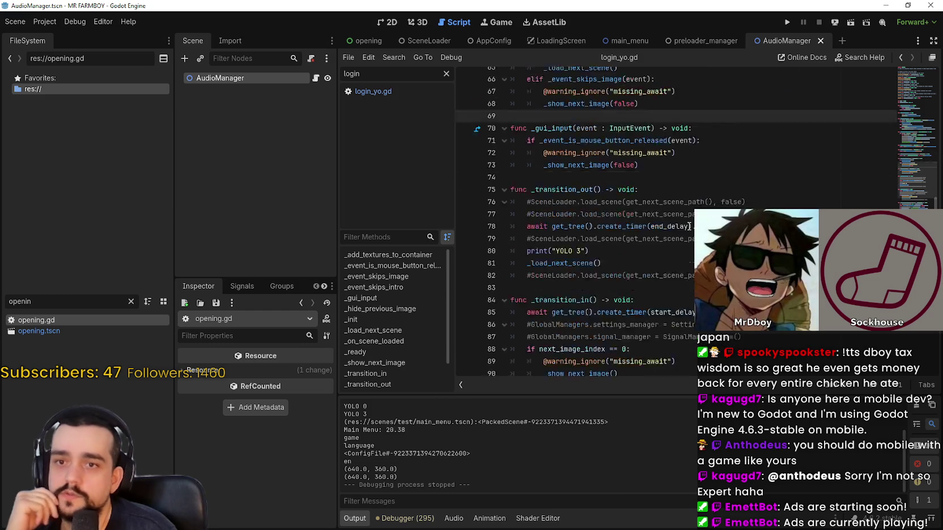
scroll(566, 221, down, 10)
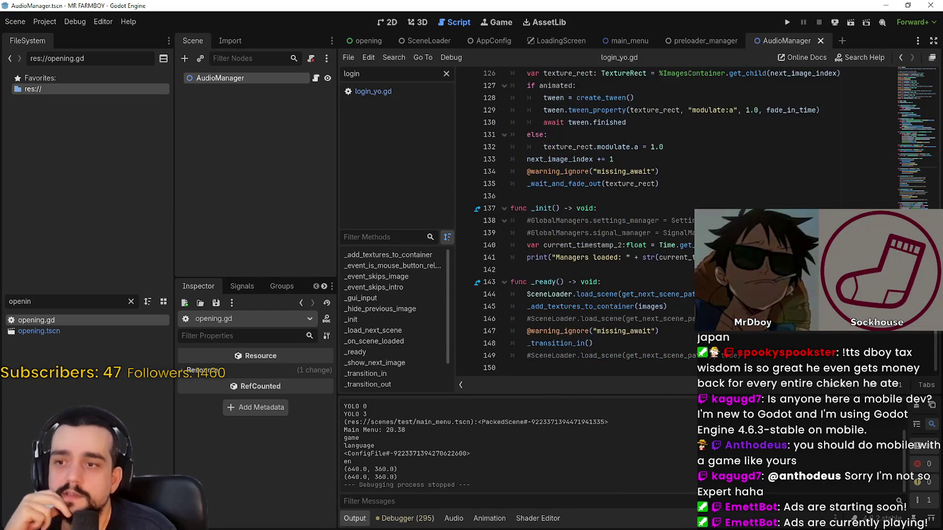
scroll(878, 174, up, 20)
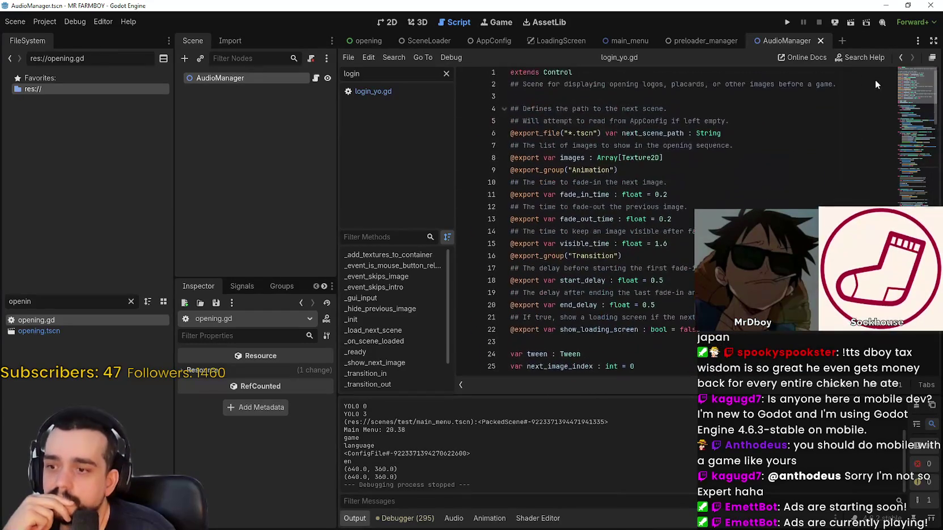
click(742, 154)
scroll(741, 201, down, 2)
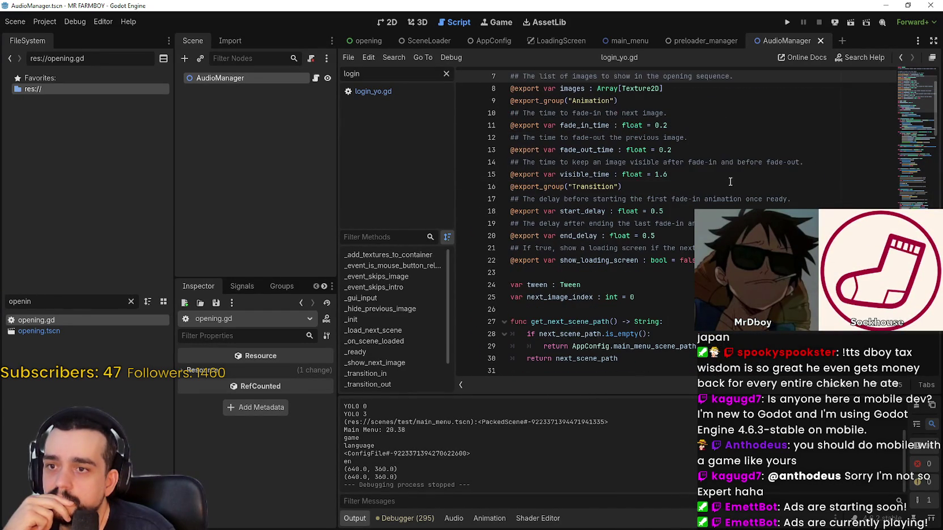
click(728, 187)
click(708, 273)
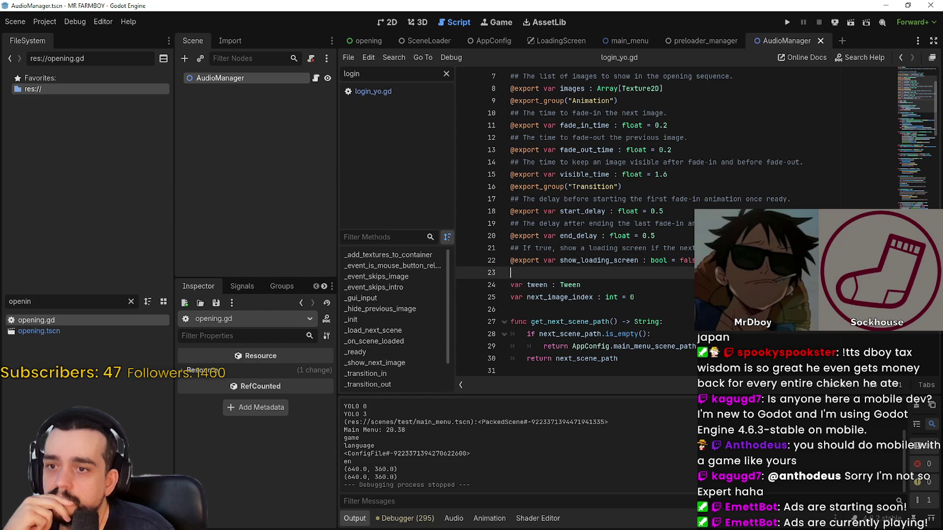
- Run the game to its 'Still Loading... 0%' screen, stop it, and open Project Settings
click(787, 23)
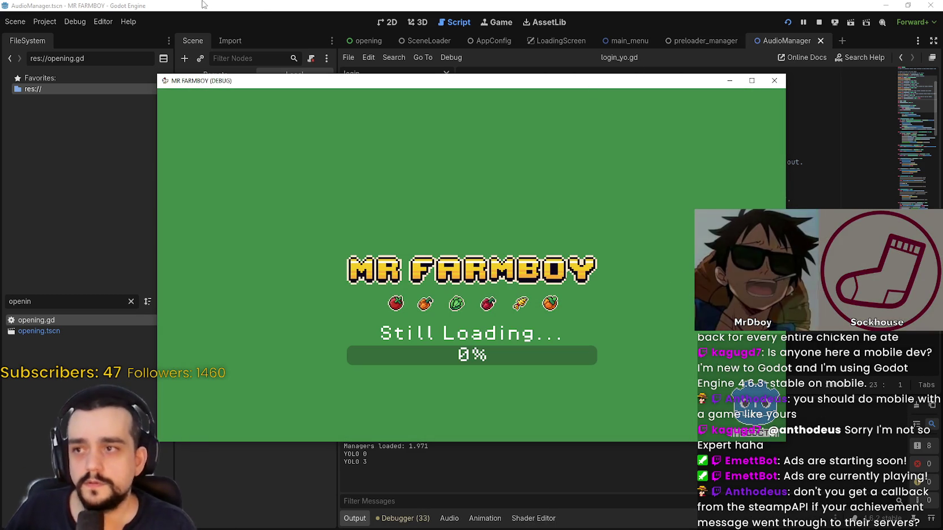
click(819, 23)
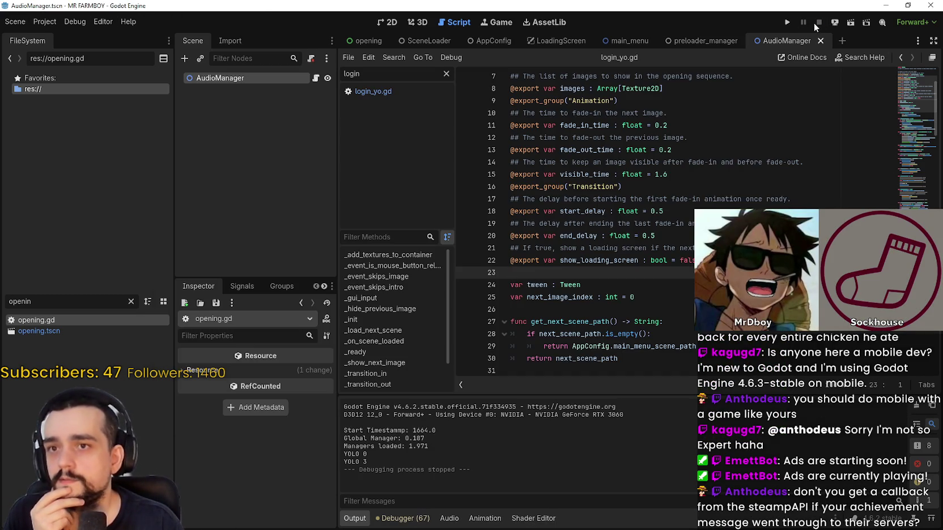
click(45, 21)
- Open Project Settings, view the Display > Window size settings, and enlarge the dialog
click(55, 34)
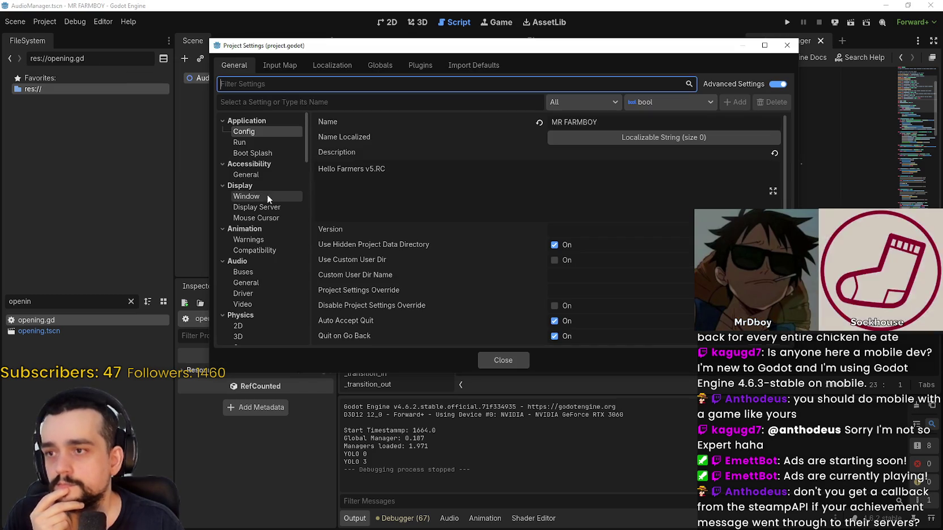
scroll(274, 263, down, 3)
scroll(261, 251, up, 3)
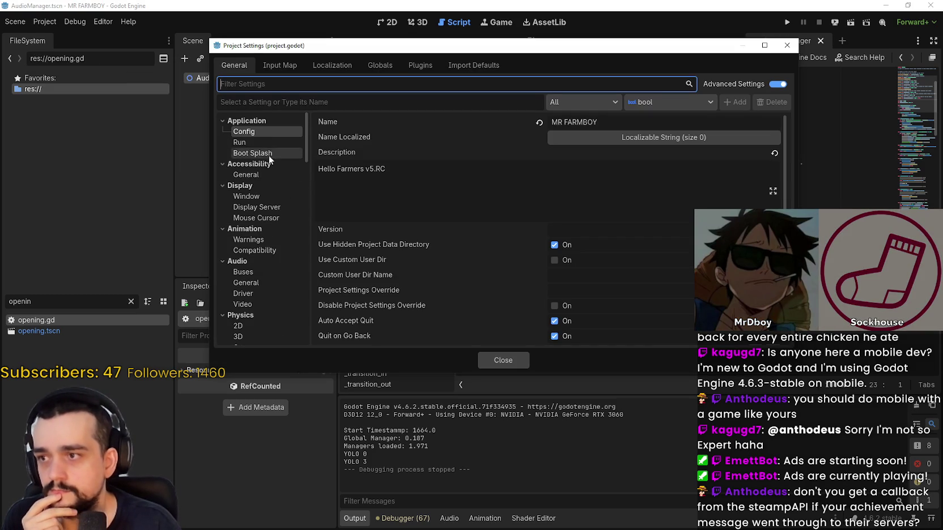
click(258, 196)
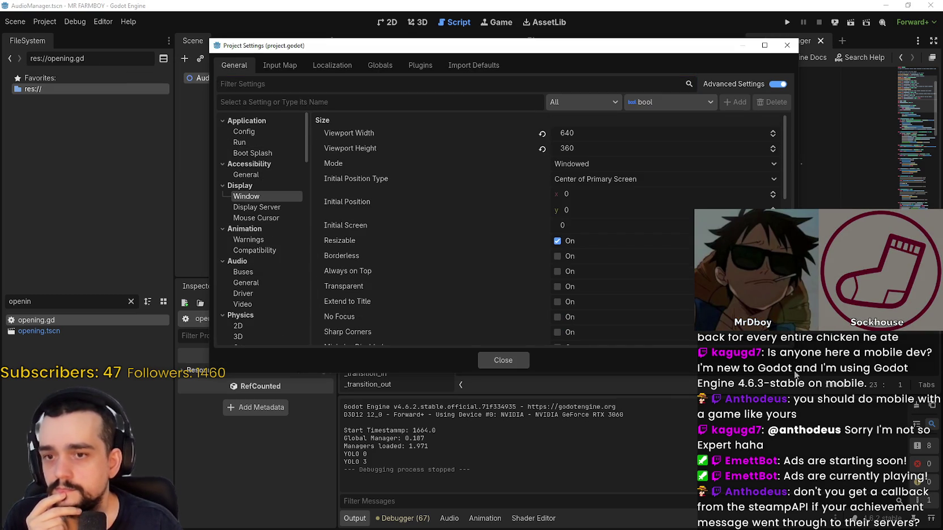
drag(796, 374, 887, 467)
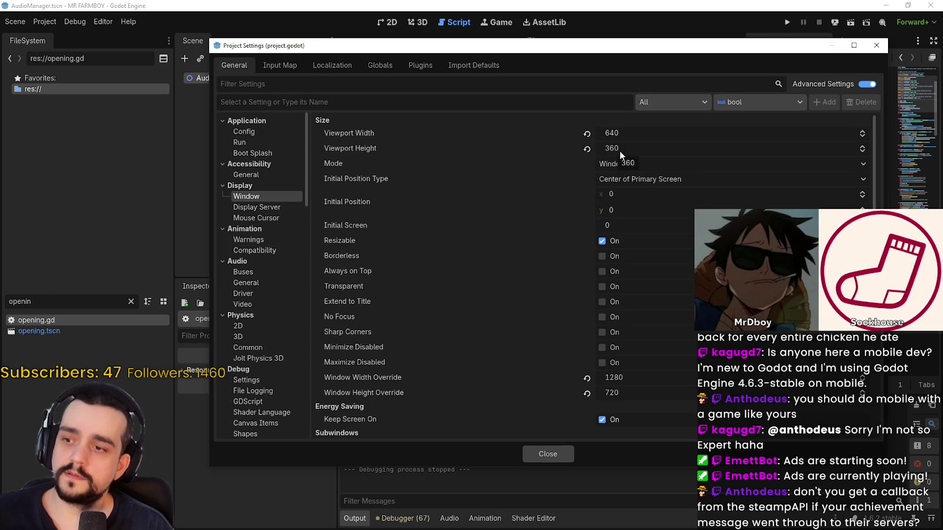
scroll(404, 363, down, 1)
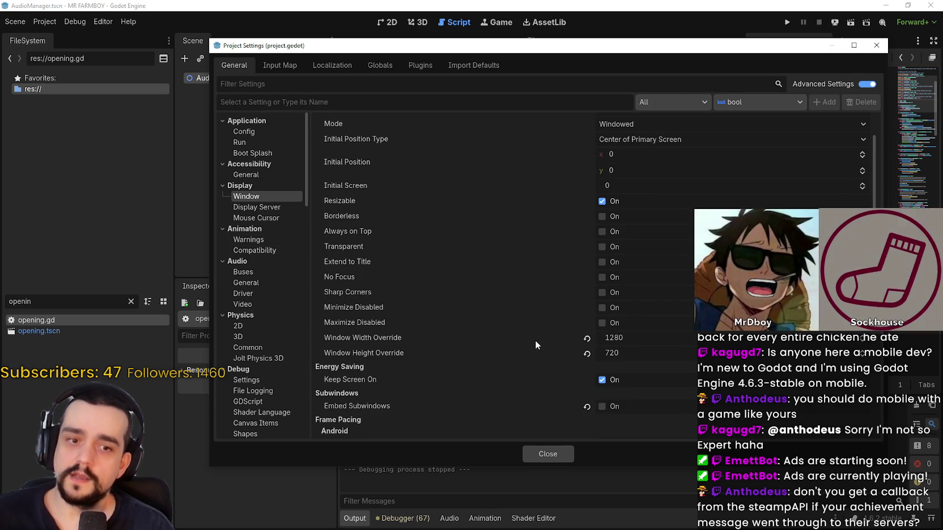
scroll(622, 314, down, 1)
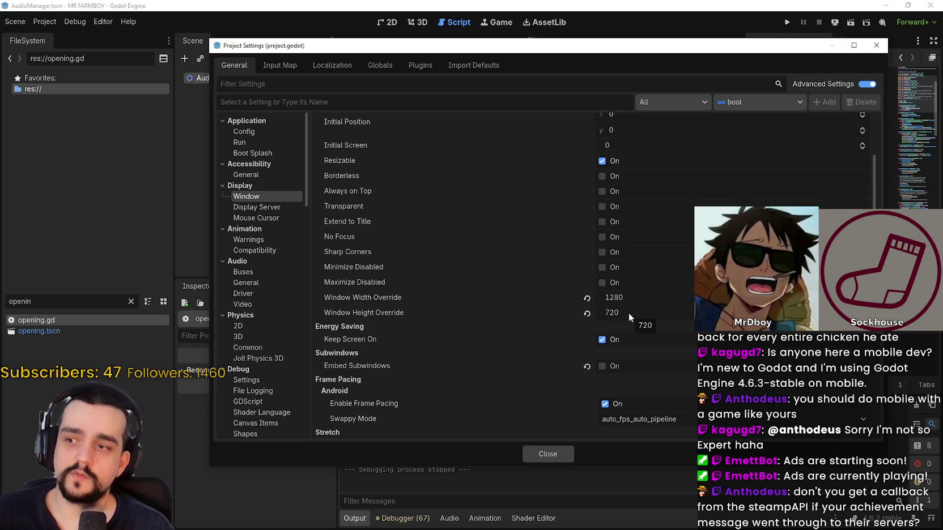
scroll(629, 312, up, 4)
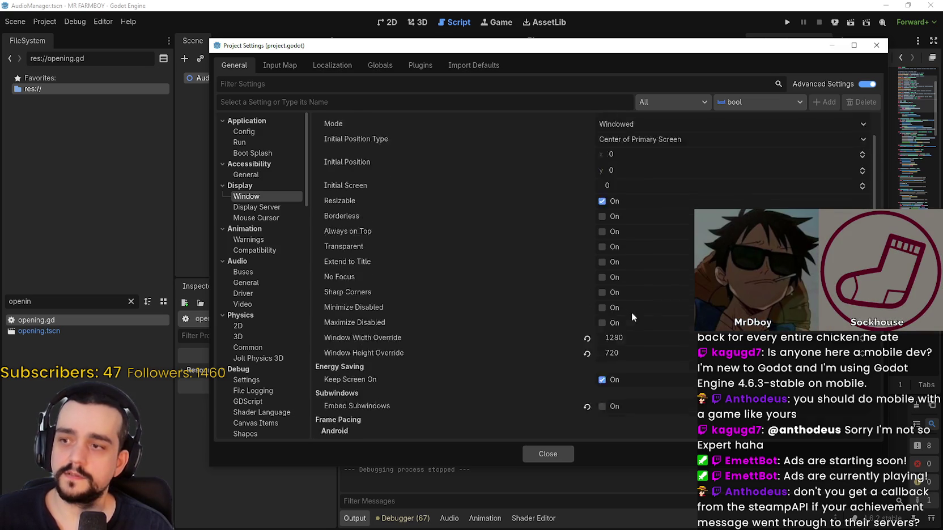
- Browse the Run, Config and Boot Splash settings, then set Window Mode to Exclusive Fullscreen
click(248, 142)
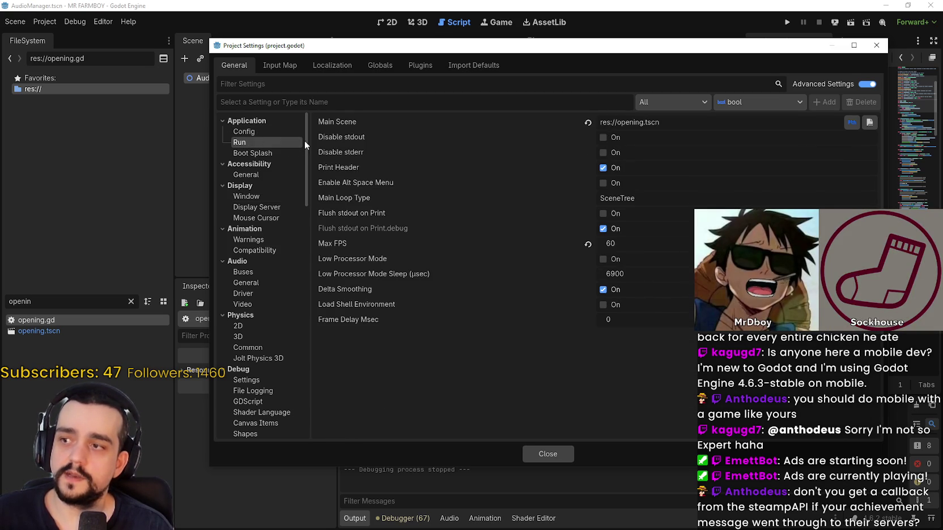
click(271, 132)
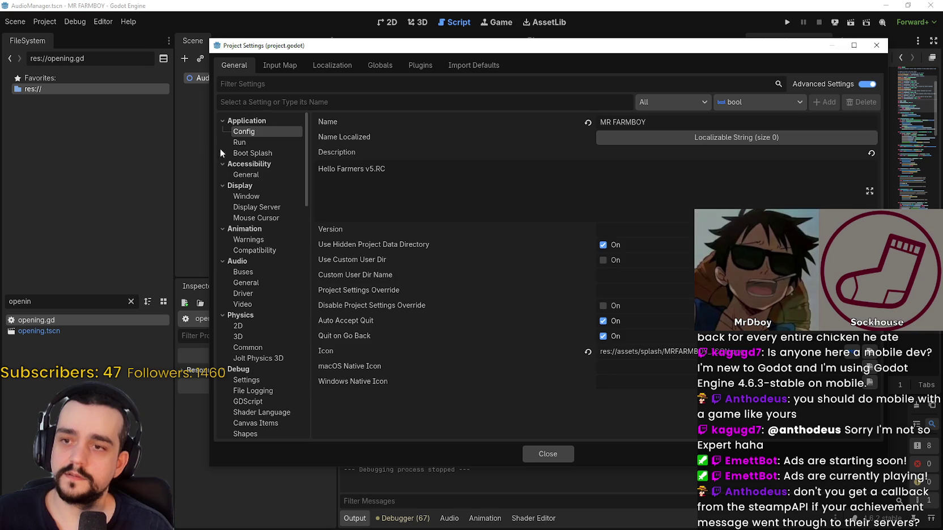
click(281, 154)
click(245, 196)
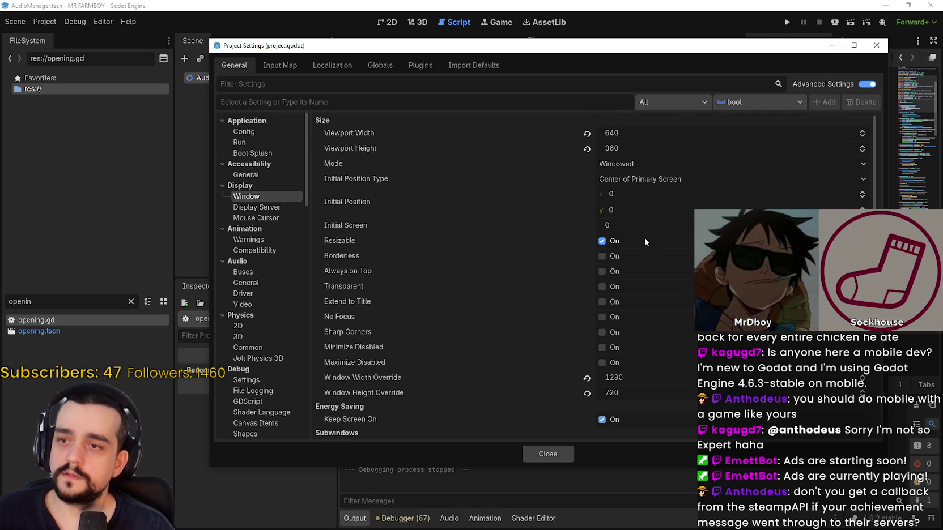
click(620, 161)
click(638, 225)
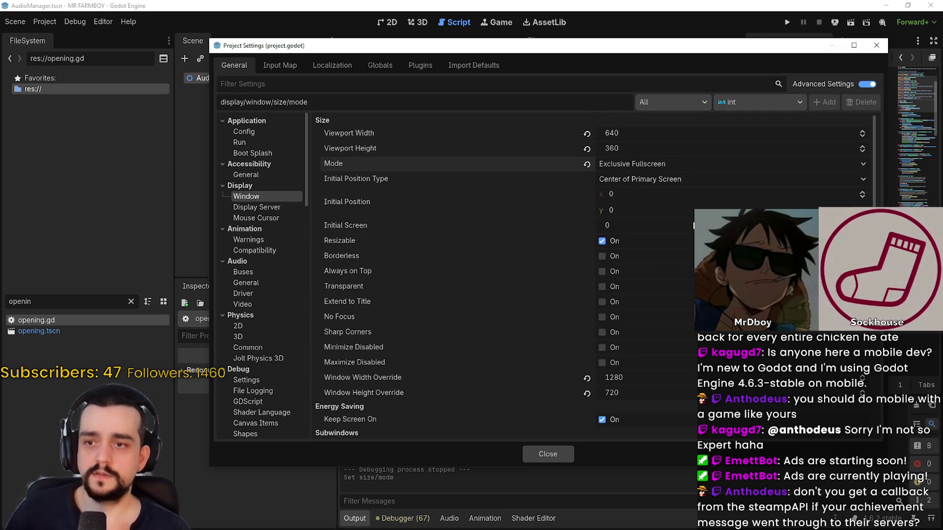
- Review the Display > Window settings, close Project Settings, and launch the game
scroll(561, 296, down, 5)
scroll(562, 299, down, 4)
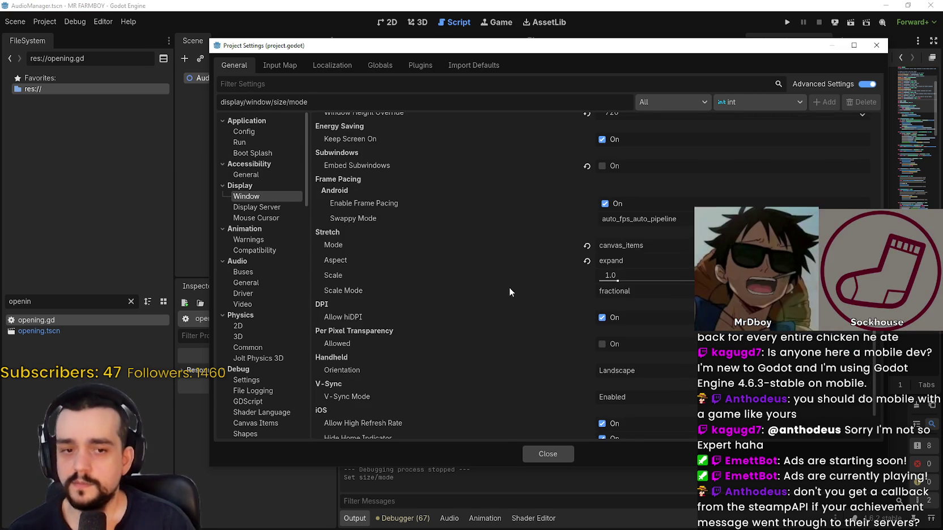
scroll(581, 274, up, 9)
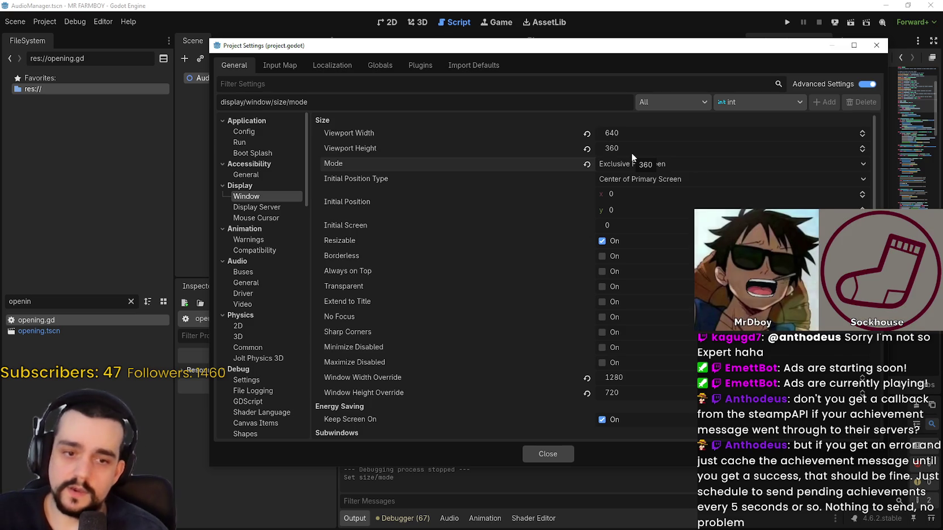
scroll(506, 293, down, 5)
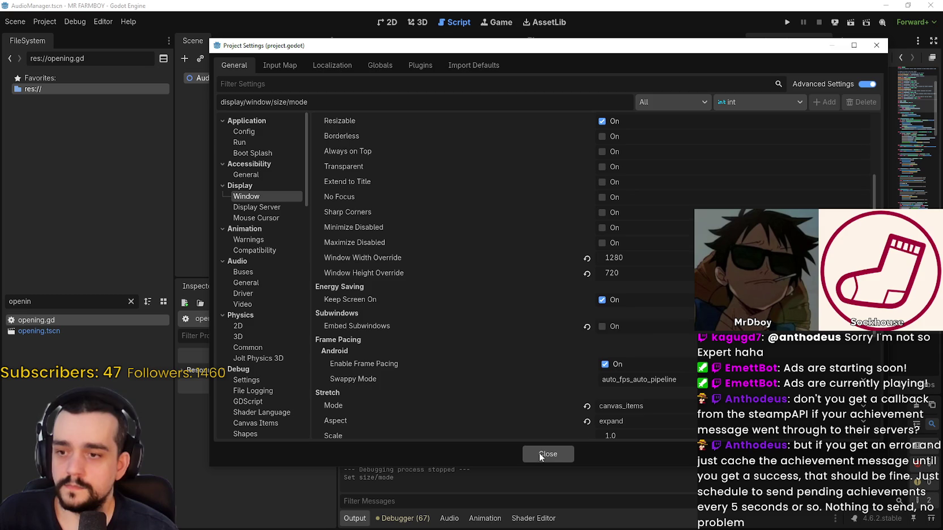
scroll(546, 419, up, 3)
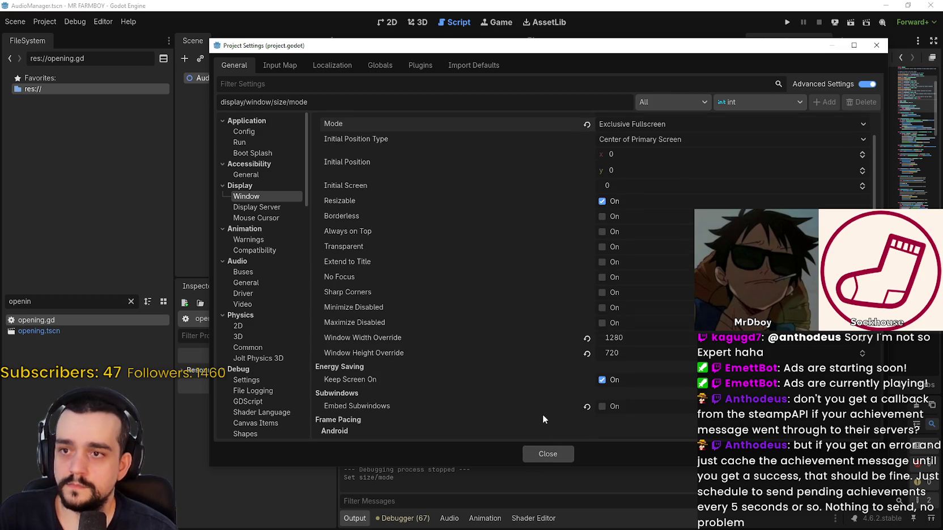
scroll(542, 416, up, 2)
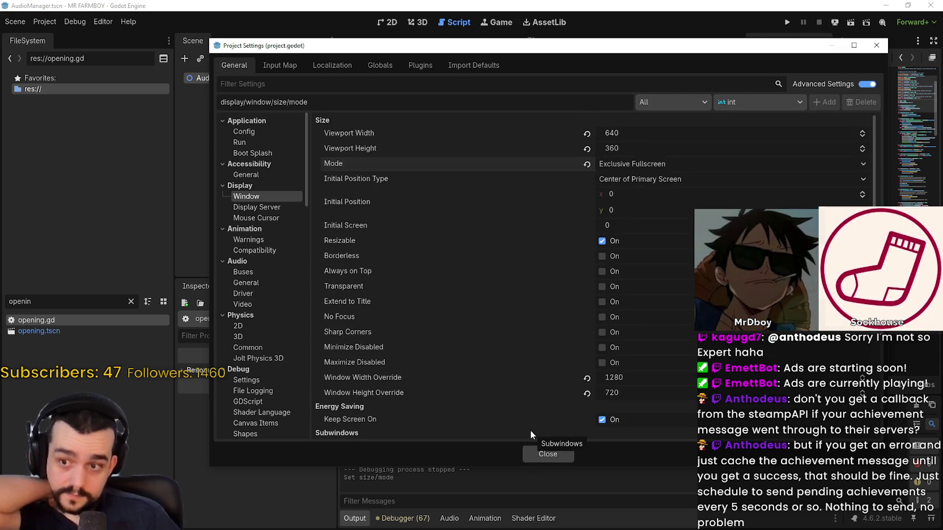
scroll(510, 376, down, 3)
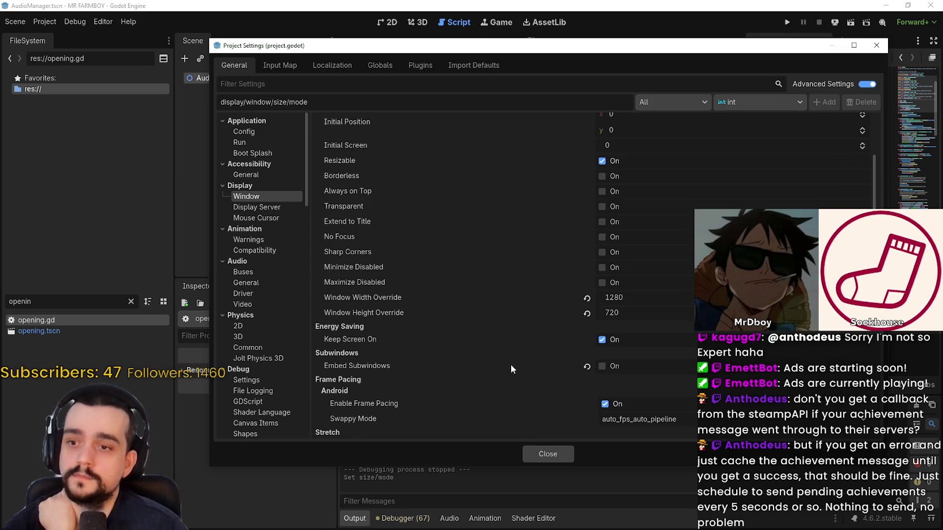
click(533, 457)
click(787, 22)
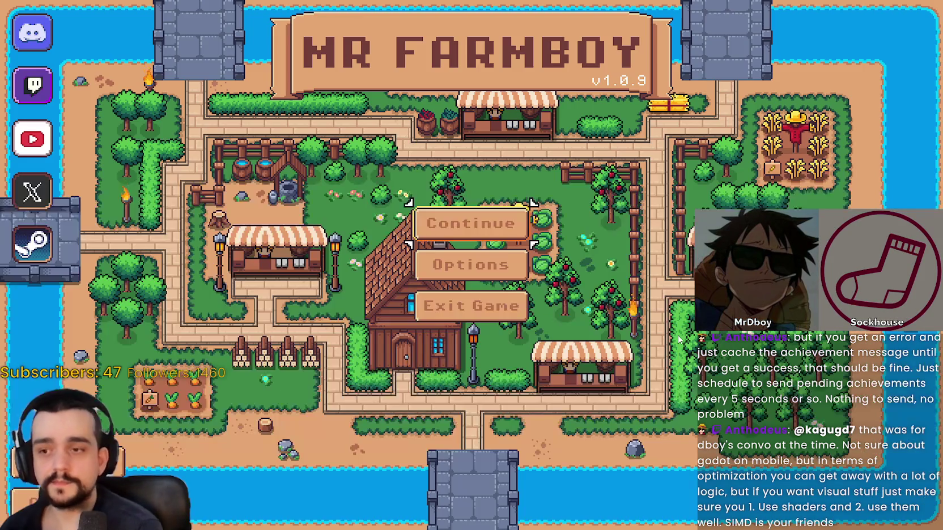
- In the running game, apply Window mode under Options > Video, then close the game
click(470, 265)
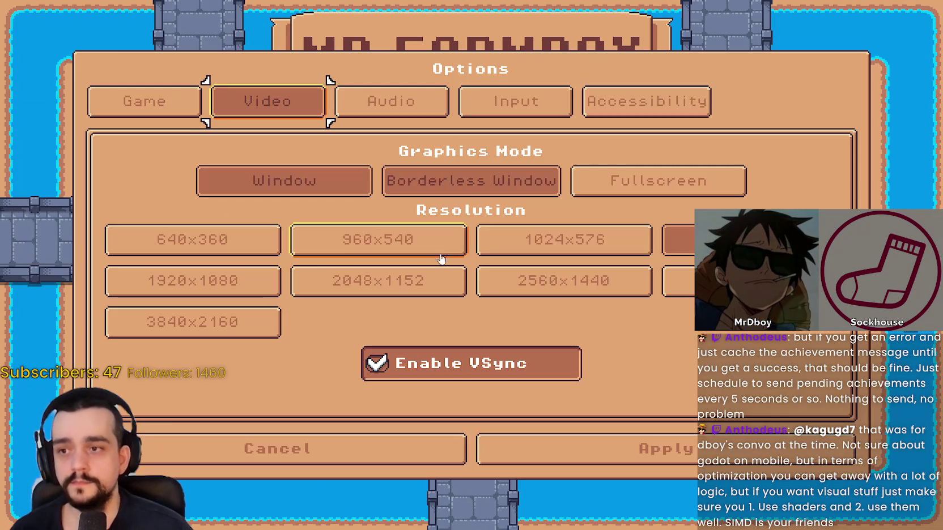
click(429, 185)
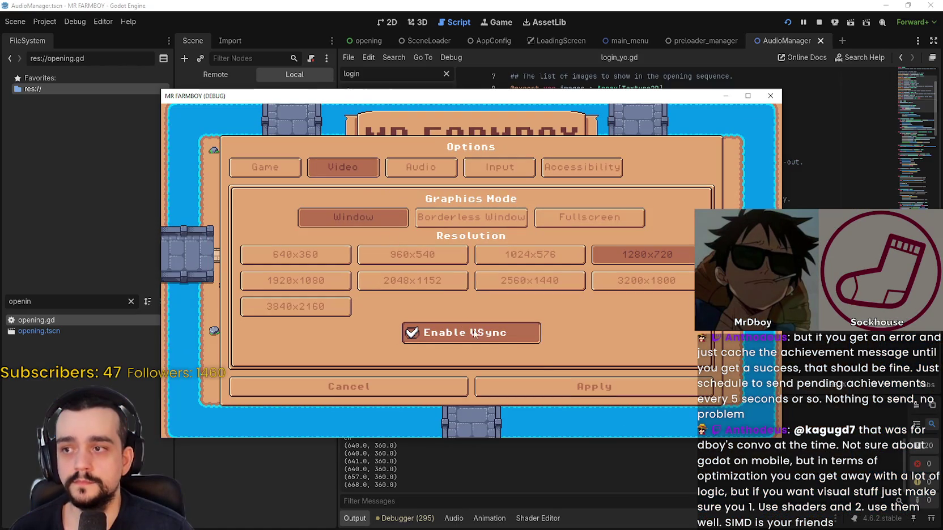
click(567, 388)
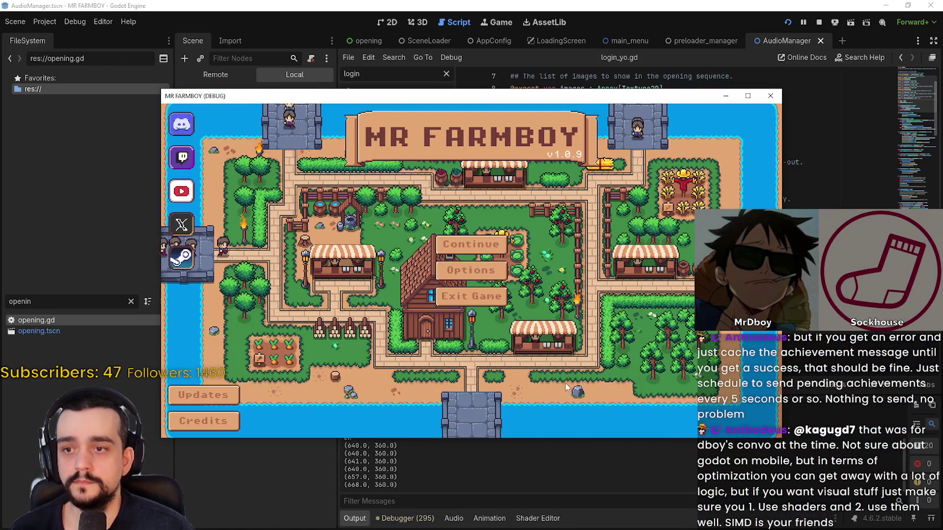
drag(529, 105, 578, 48)
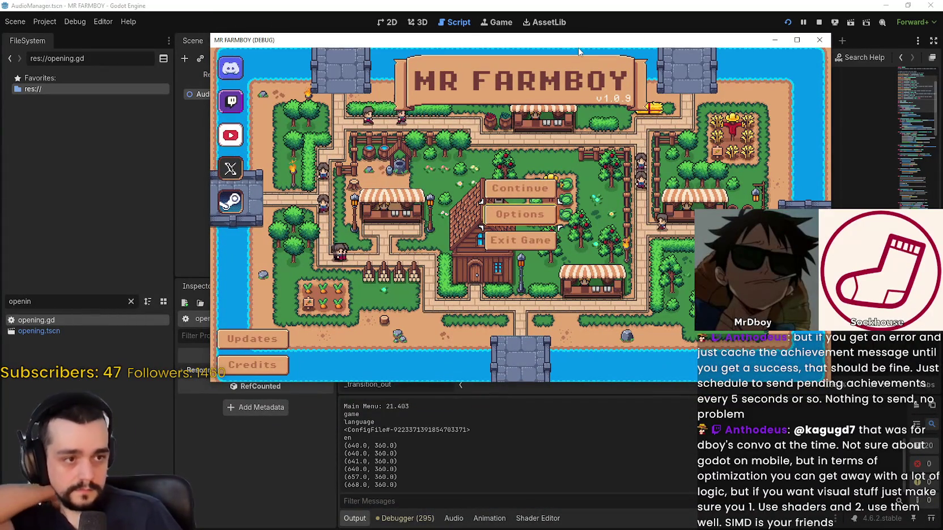
click(520, 240)
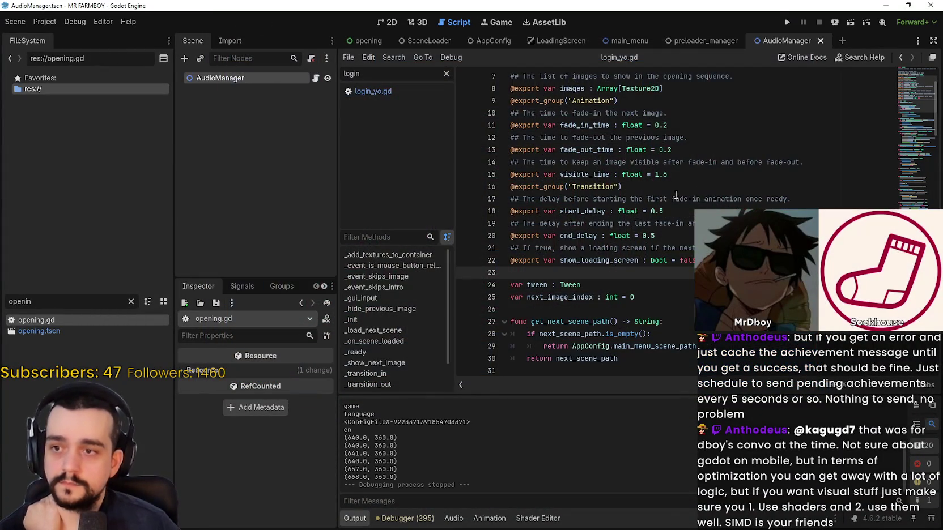
- Run the game again, cancel out of Options without applying, and quit
click(785, 25)
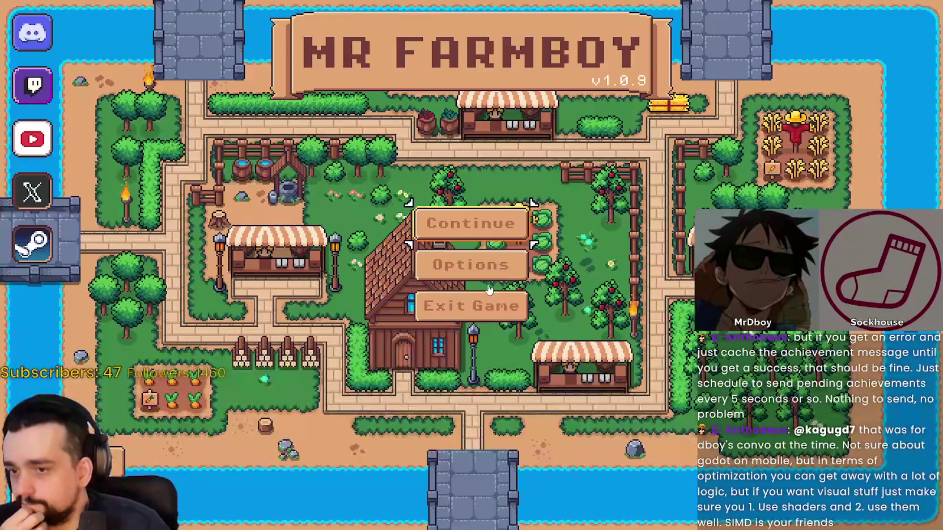
click(475, 268)
click(249, 181)
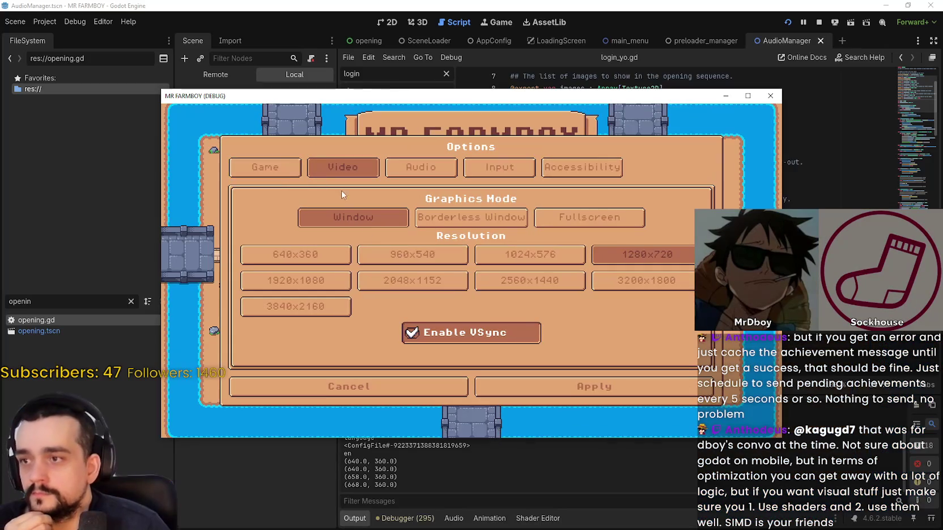
click(435, 383)
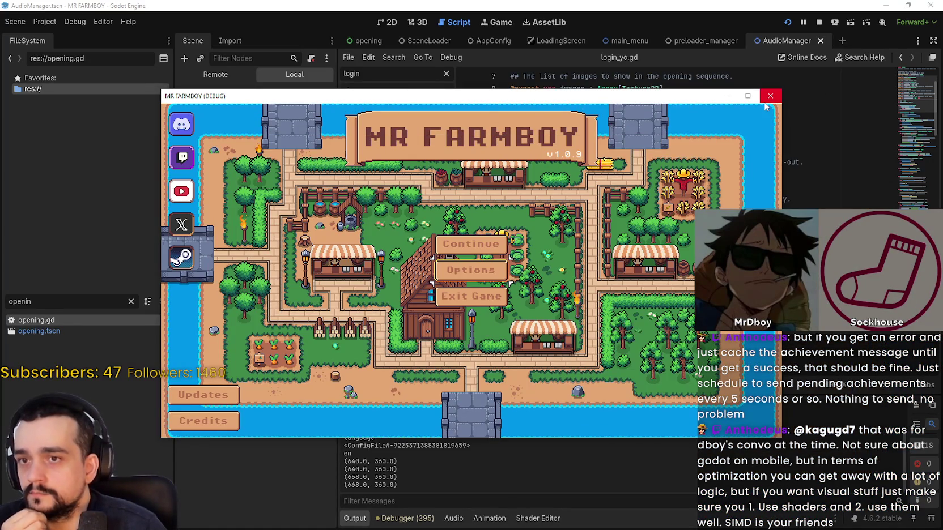
click(471, 297)
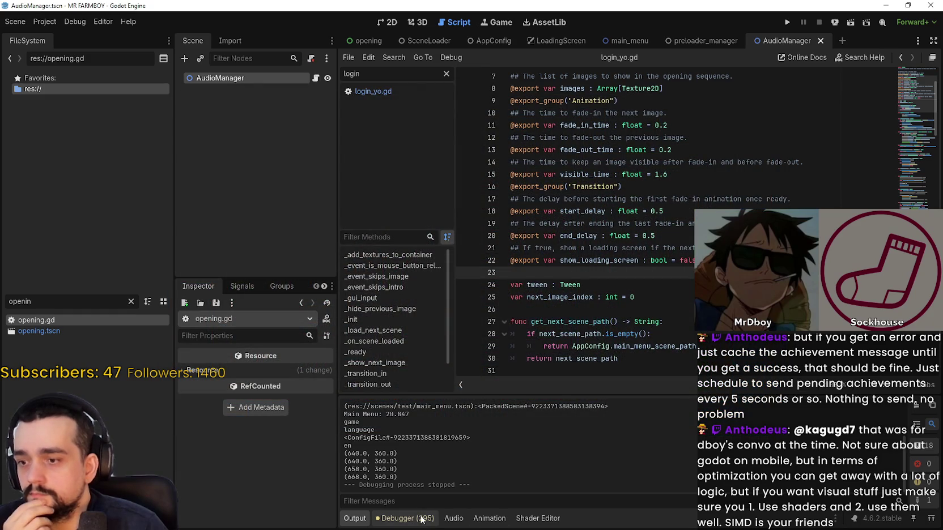
- Set Display > Window Mode back to Windowed in Project Settings and close the dialog
click(45, 22)
click(56, 36)
click(603, 165)
click(630, 181)
click(558, 454)
- Check the debugger stack trace, clear the script and FileSystem filters, and open AudioManager.gd
scroll(594, 463, down, 5)
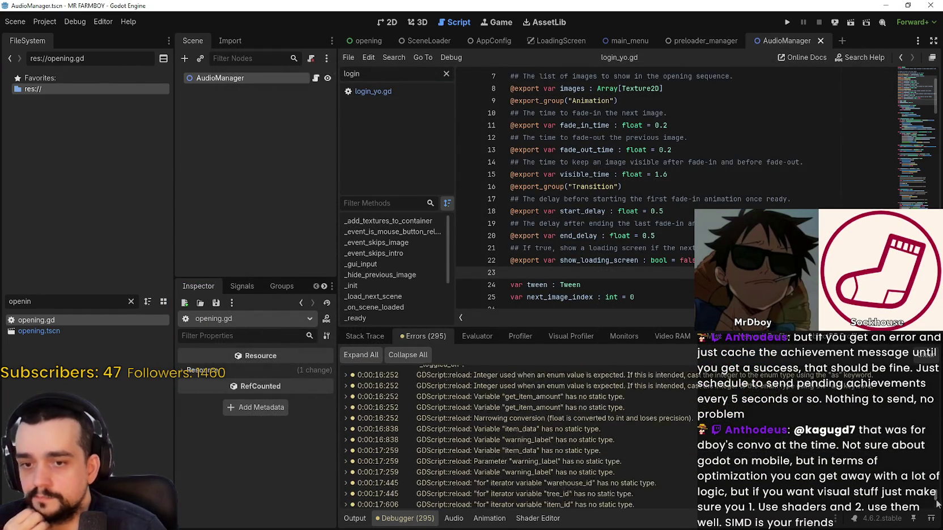
click(388, 336)
click(406, 335)
scroll(761, 129, down, 2)
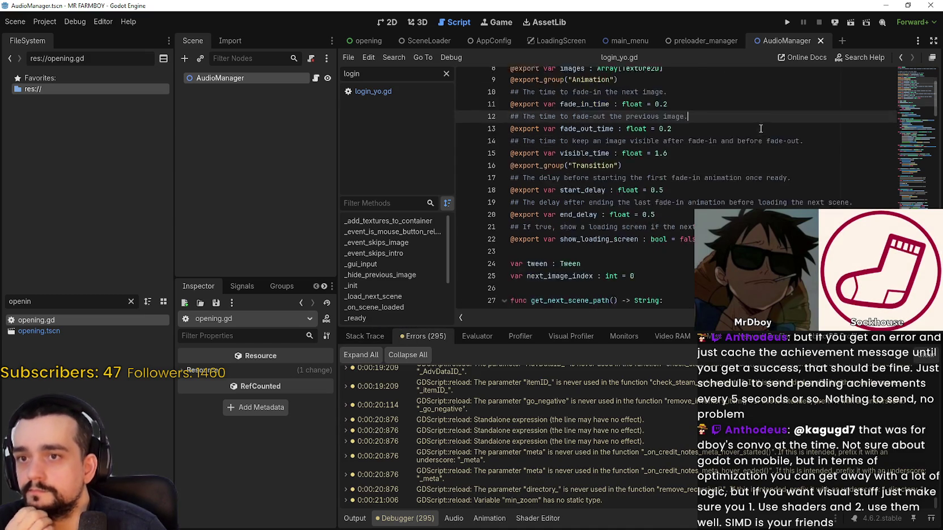
scroll(761, 129, down, 2)
click(732, 184)
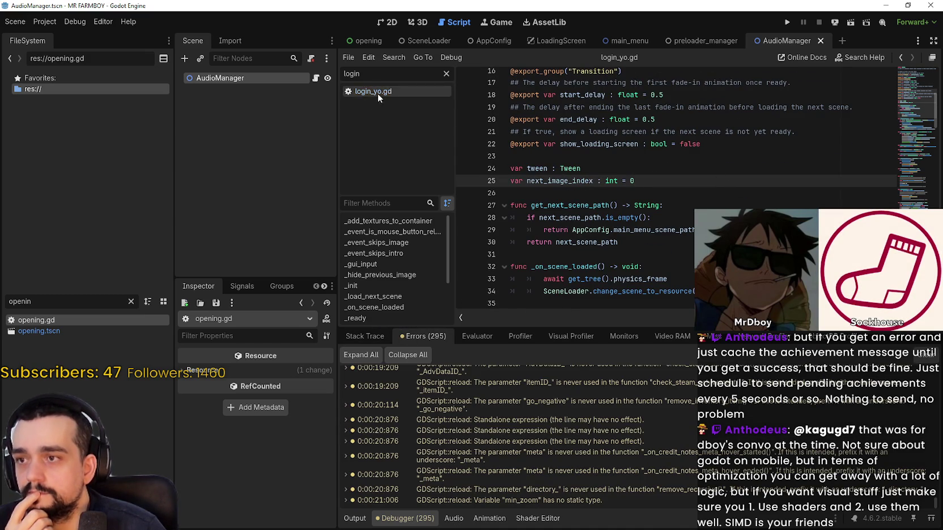
click(445, 74)
click(315, 78)
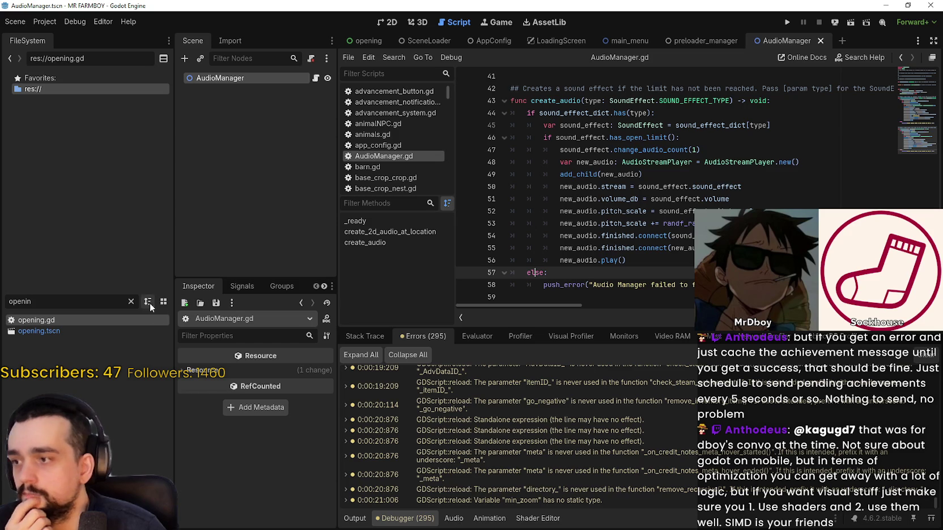
click(132, 302)
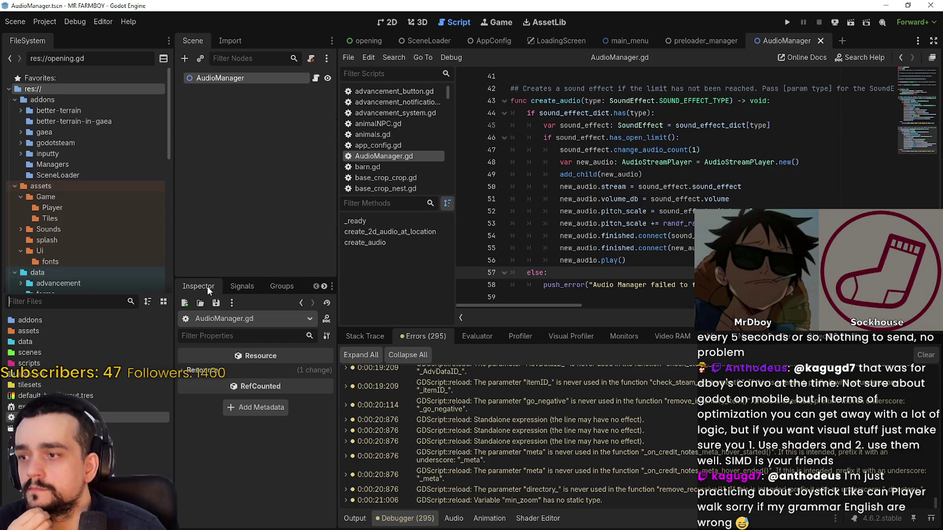
- Drag the dock splitter to give the AudioManager.gd code editor more width
drag(335, 261, 475, 249)
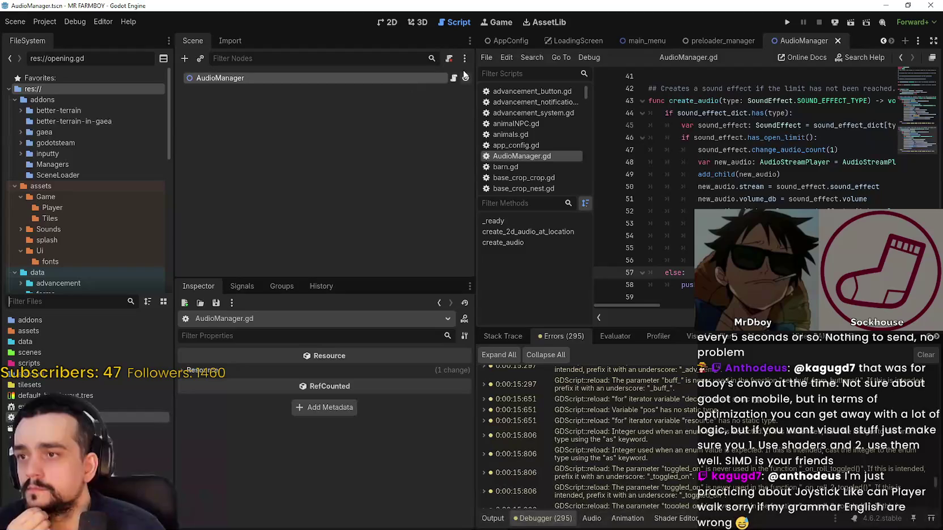
scroll(765, 186, up, 6)
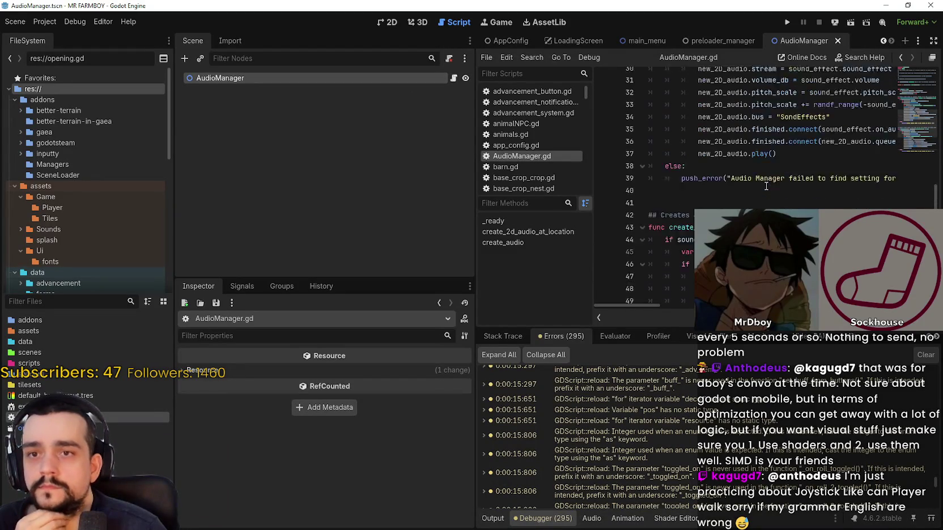
scroll(746, 197, up, 7)
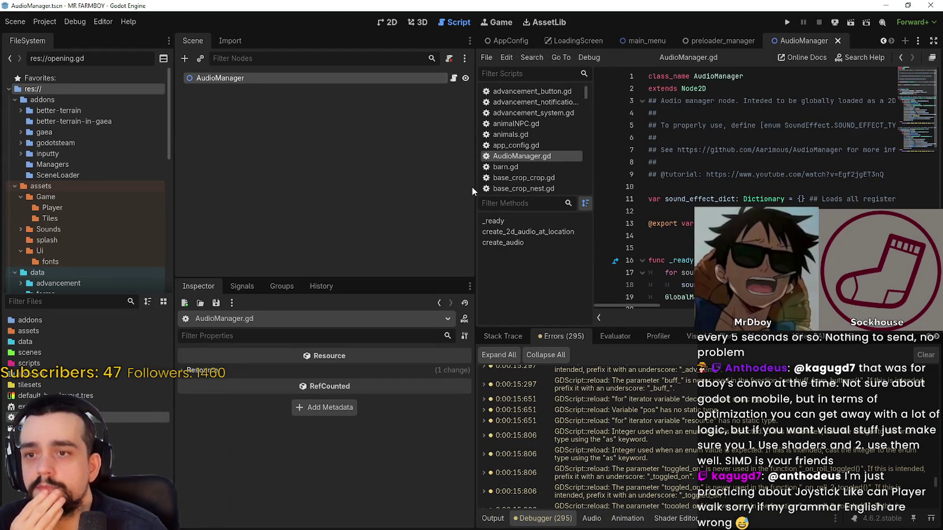
mouse_move(475, 187)
mouse_down()
mouse_move(252, 188)
mouse_move(348, 189)
mouse_up()
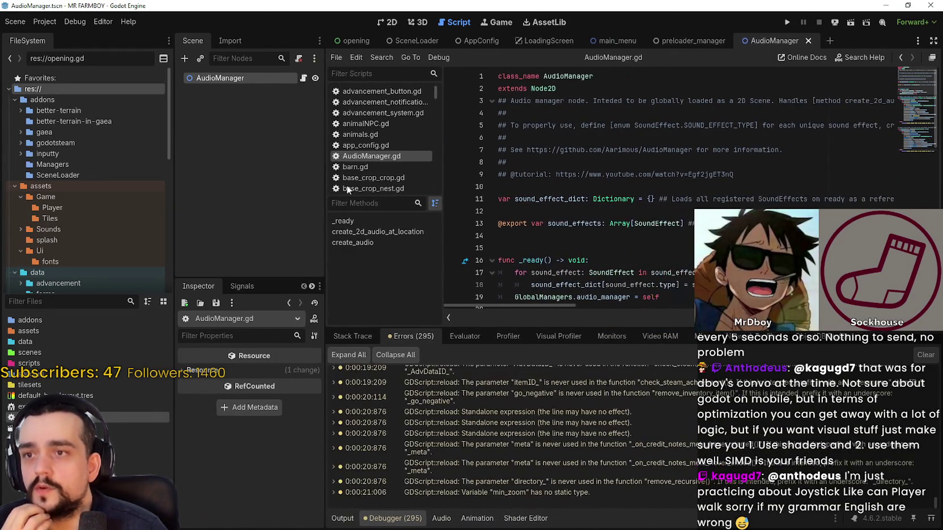
double_click(580, 88)
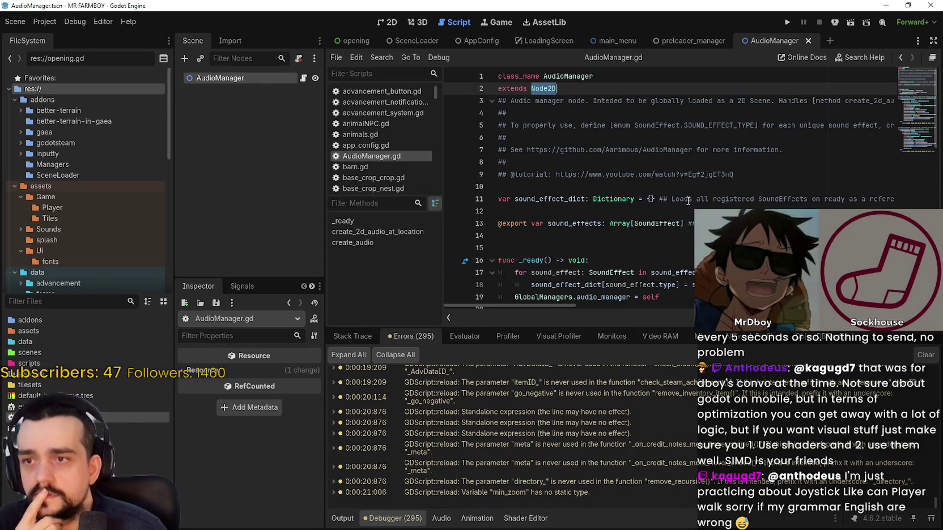
mouse_move(563, 304)
mouse_down()
mouse_move(752, 299)
mouse_move(518, 278)
mouse_up()
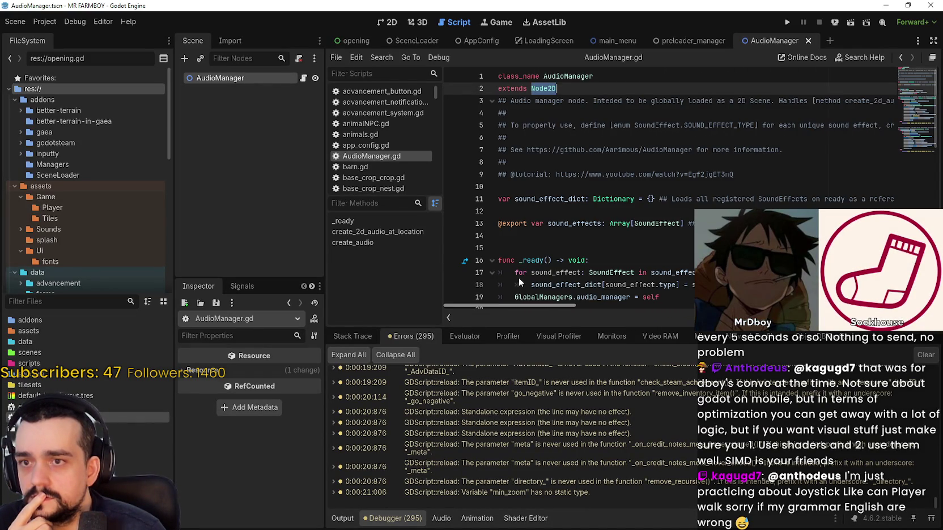
- Scroll through AudioManager.gd to read its functions
scroll(572, 193, down, 3)
click(560, 198)
scroll(560, 199, down, 3)
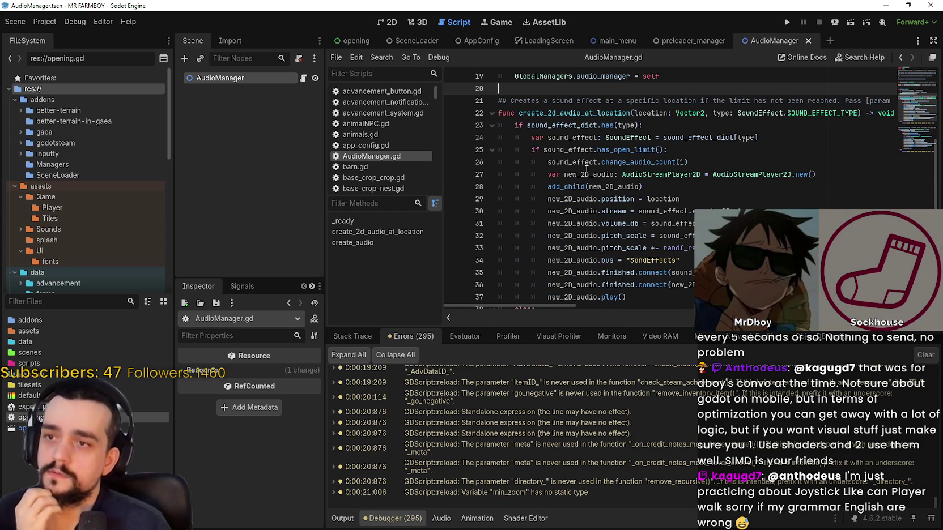
scroll(585, 170, down, 4)
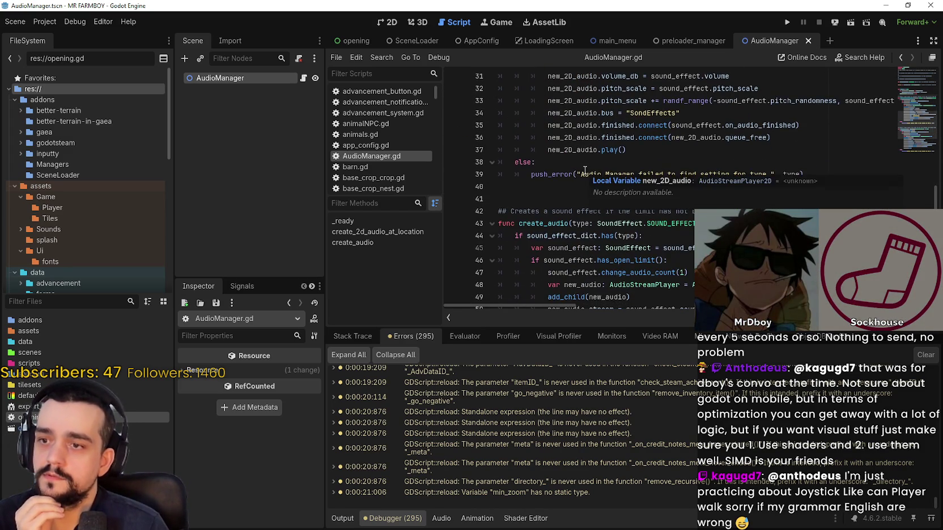
scroll(564, 198, down, 3)
scroll(564, 198, down, 1)
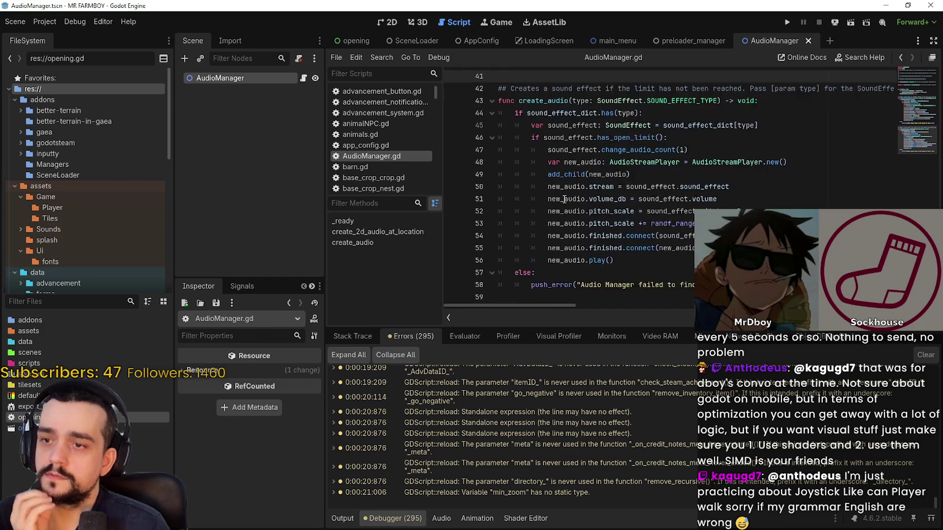
scroll(564, 199, up, 13)
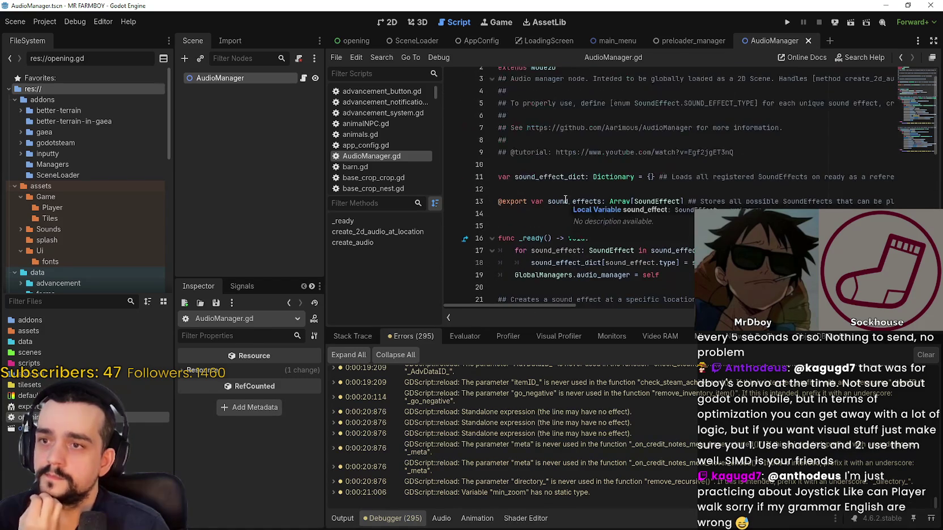
click(540, 220)
scroll(543, 218, down, 3)
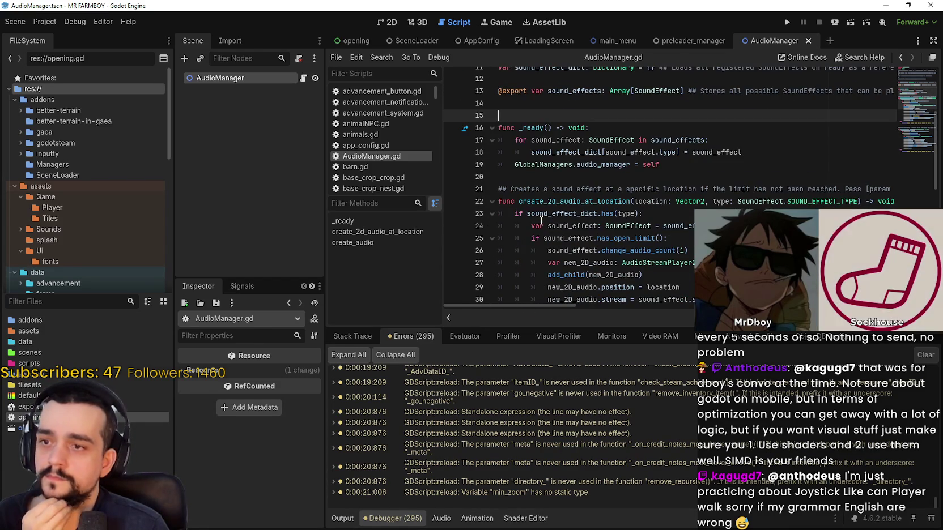
scroll(555, 208, up, 4)
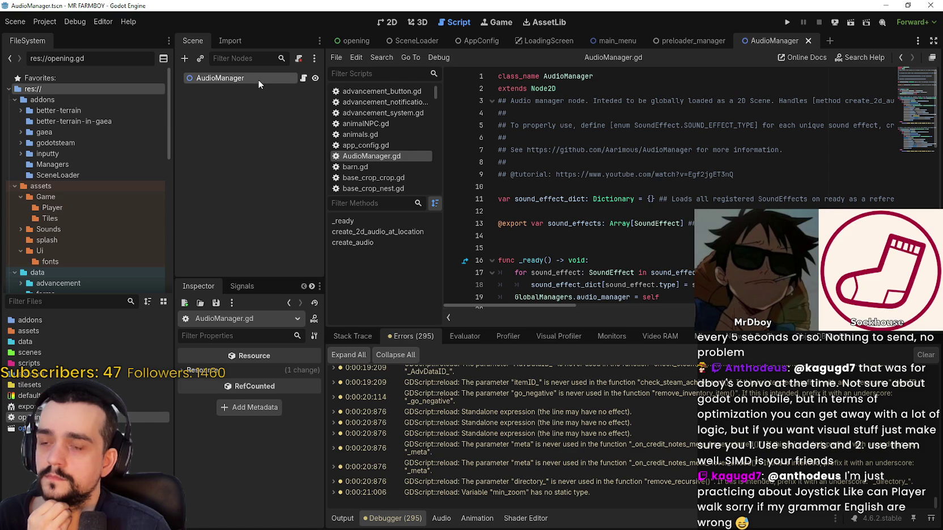
- Run the game in debug mode and switch the Scene dock to the Remote live tree
click(788, 21)
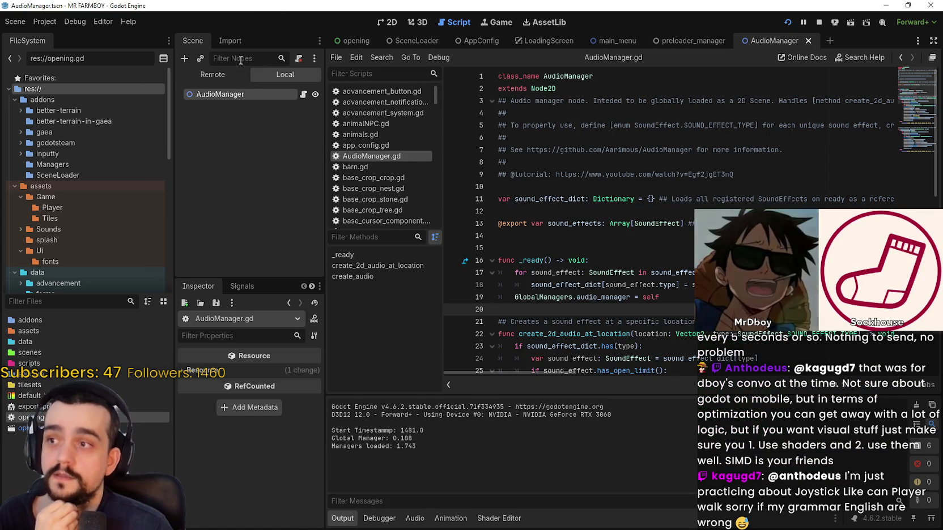
click(225, 74)
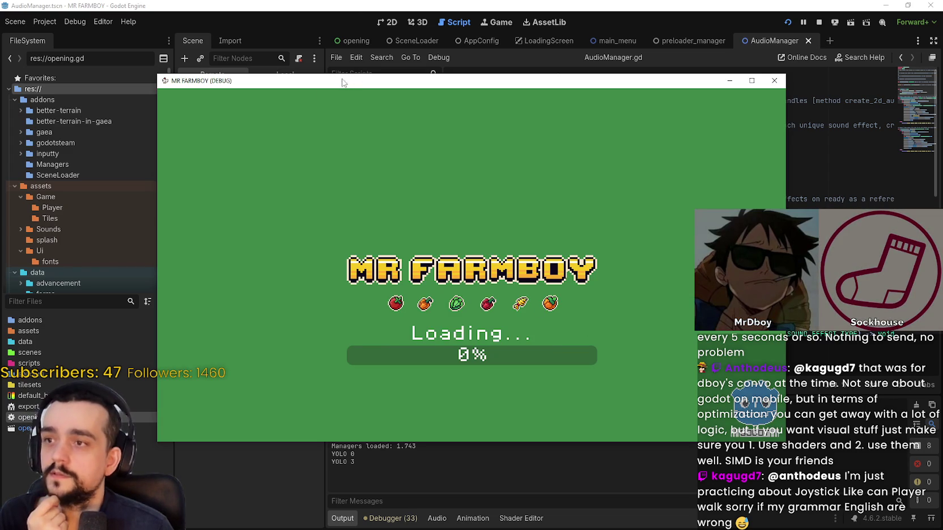
mouse_move(342, 83)
mouse_down()
mouse_move(375, 63)
mouse_move(419, 115)
mouse_up()
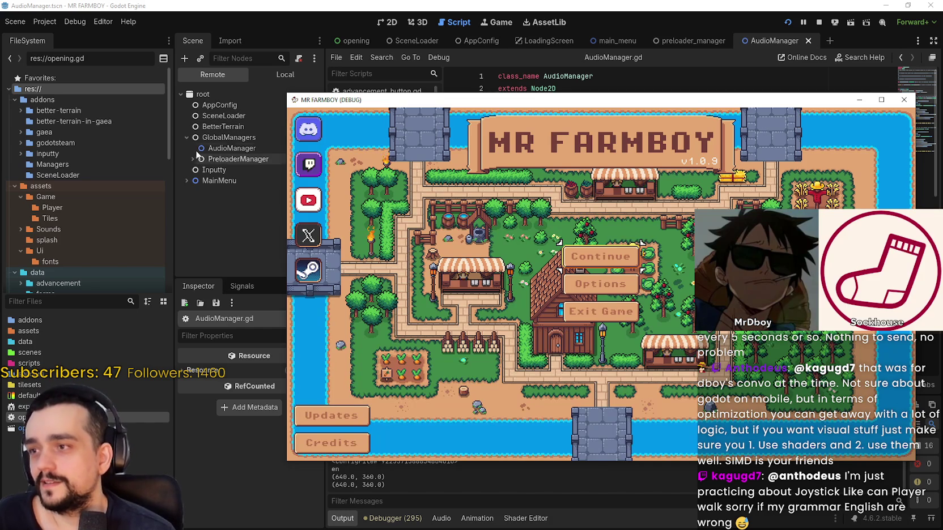
- Select the live AudioManager node and expand its 24-entry sound_effect_dict in the Inspector
click(215, 149)
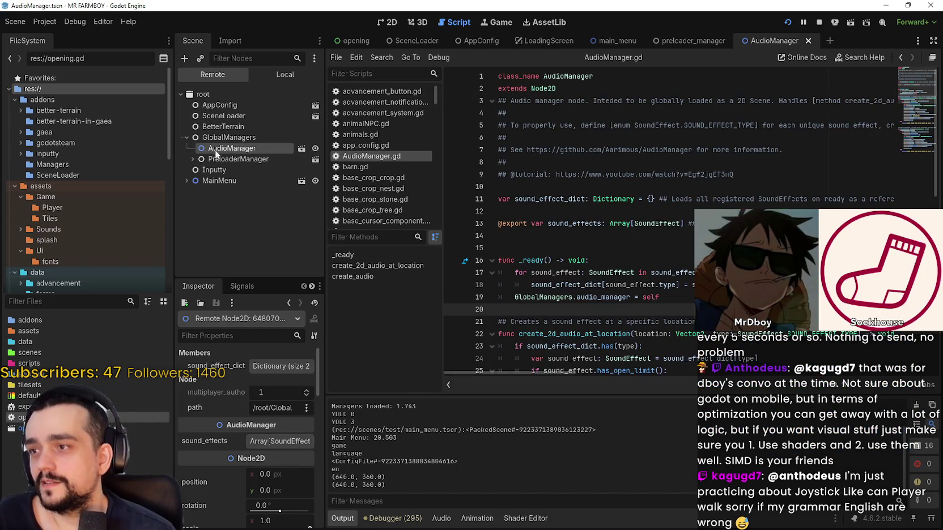
mouse_move(323, 391)
mouse_down()
mouse_move(368, 391)
mouse_move(378, 474)
mouse_move(387, 353)
mouse_up()
click(300, 437)
scroll(301, 431, down, 3)
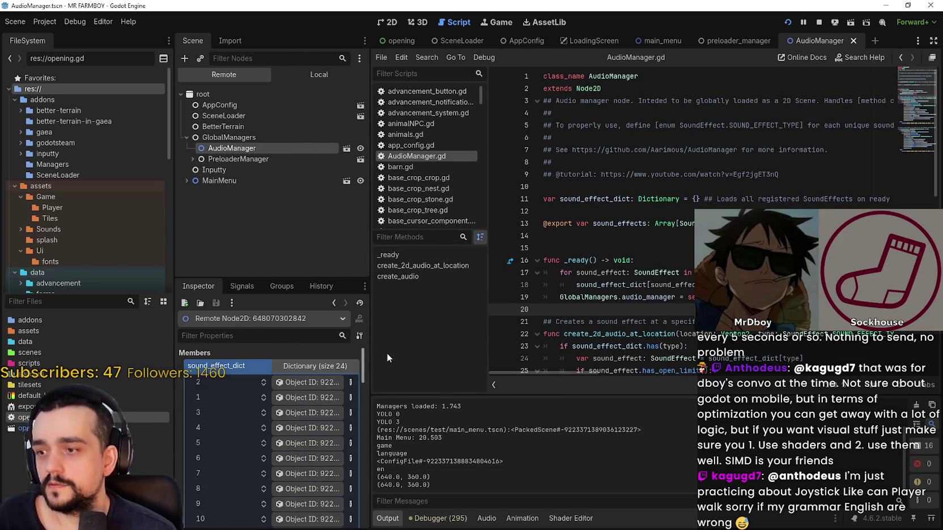
click(315, 366)
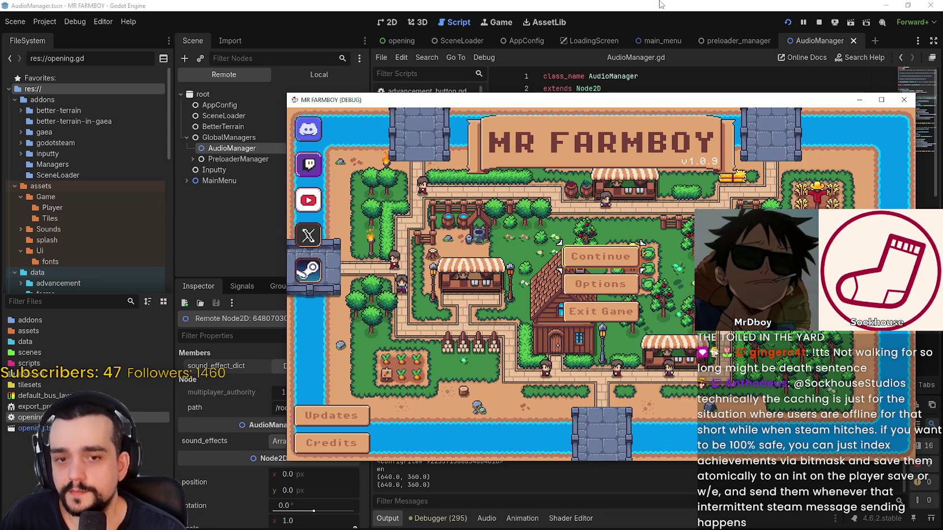
- Open login_yo.gd via the 'yol' filter, change line 706's true to false, and save
click(640, 242)
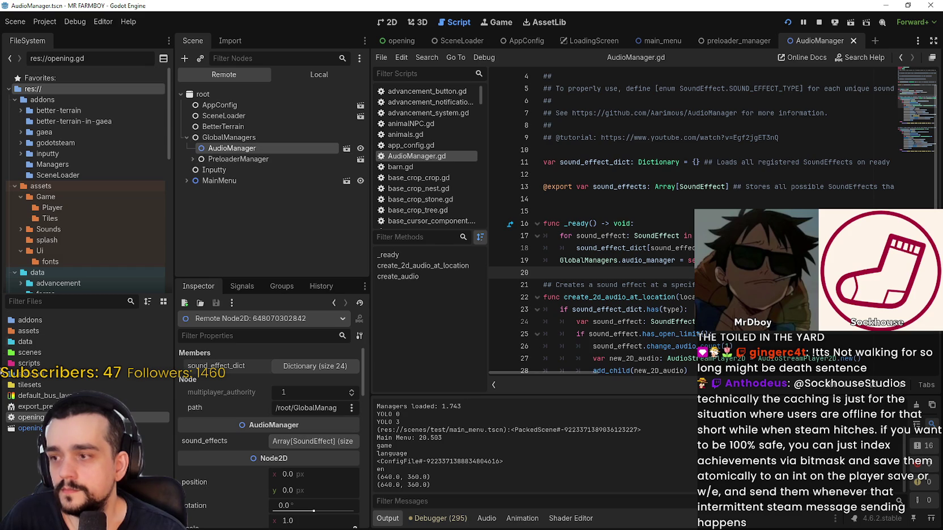
click(401, 69)
text(yolo)
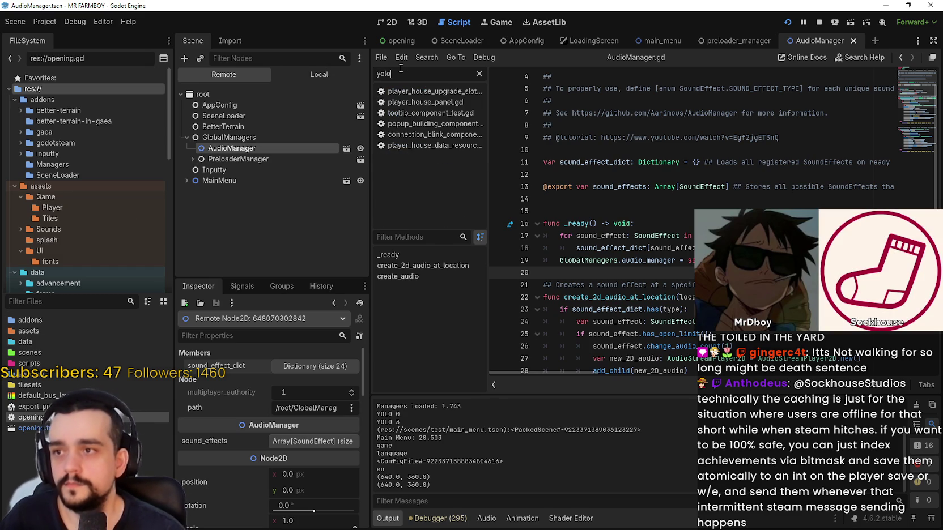
key(BackSpace)
click(401, 116)
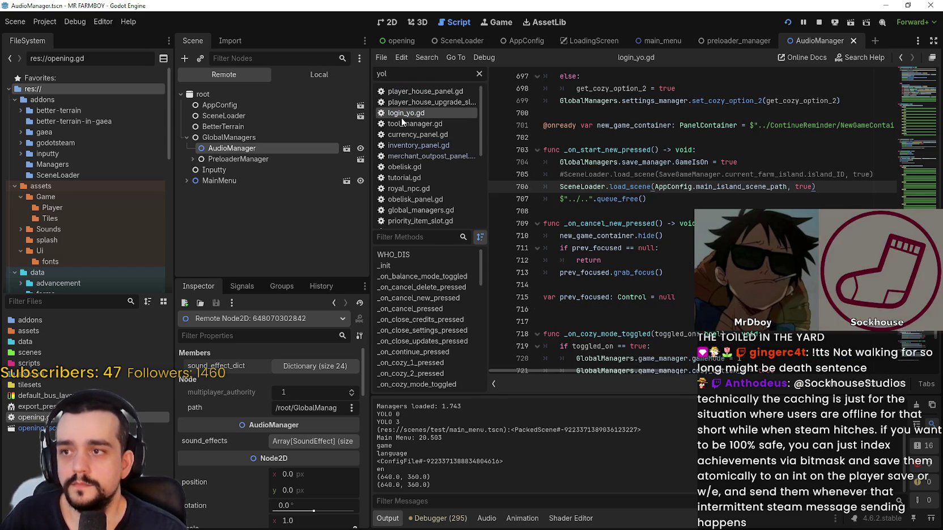
double_click(803, 187)
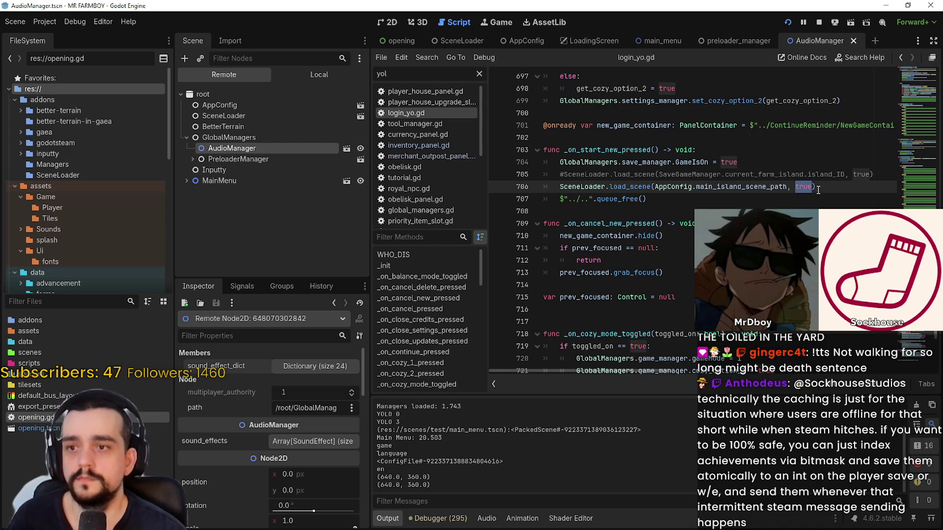
text(fals)
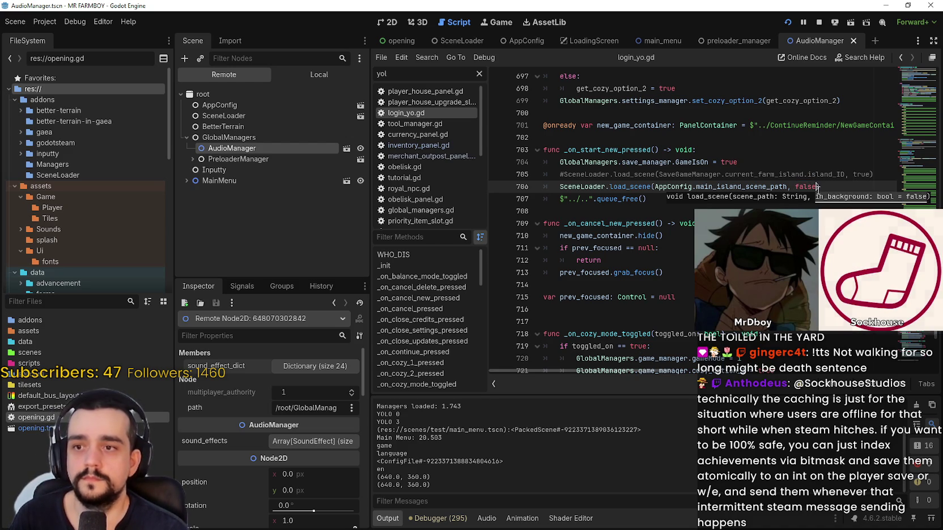
key(ctrl+s)
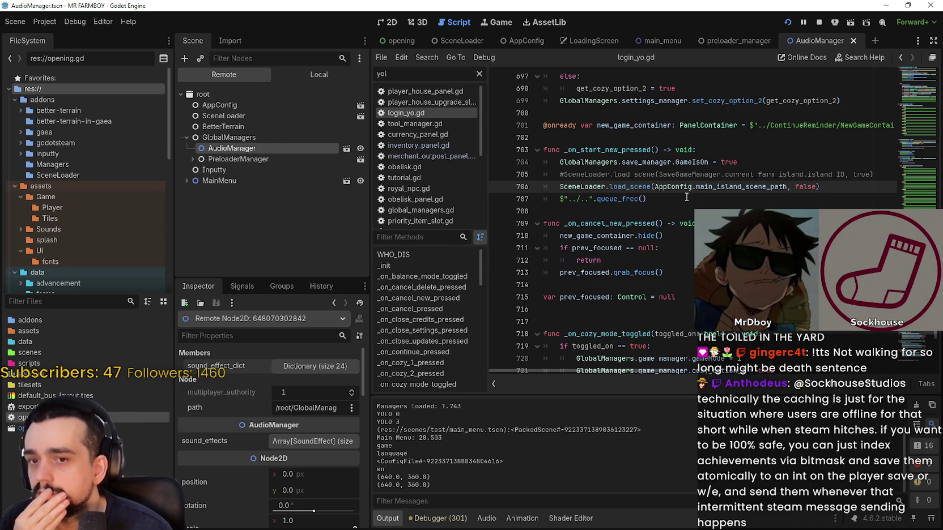
- Comment out the queue_free call on line 707, save, and stop the running game
drag(850, 191, 560, 186)
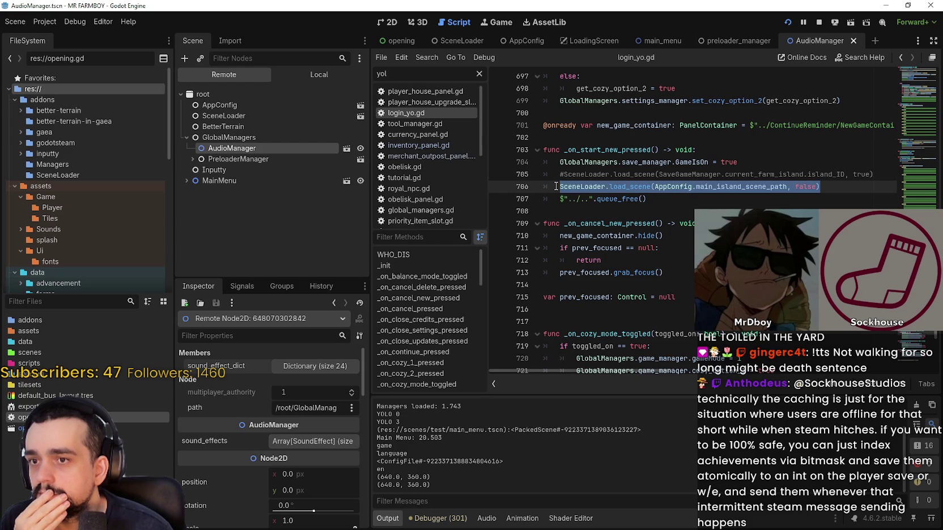
click(561, 198)
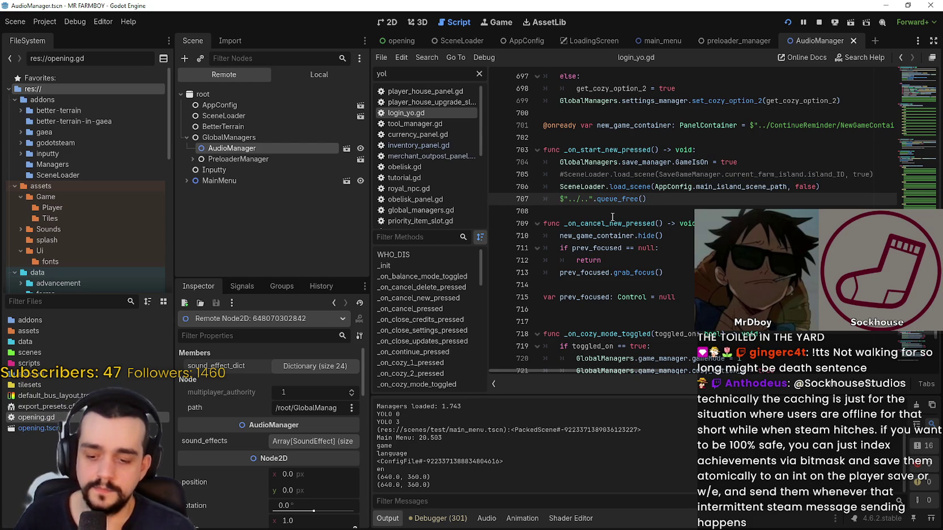
text(#)
key(ctrl+s)
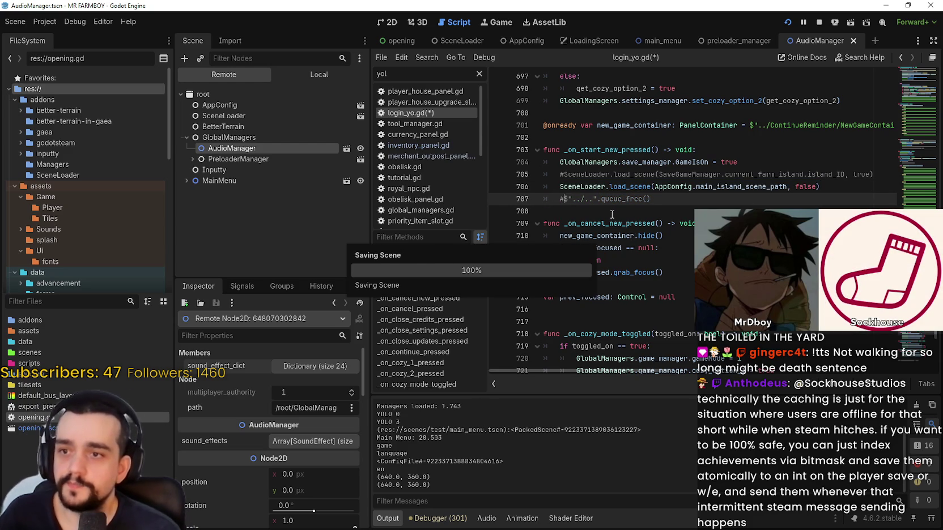
click(612, 213)
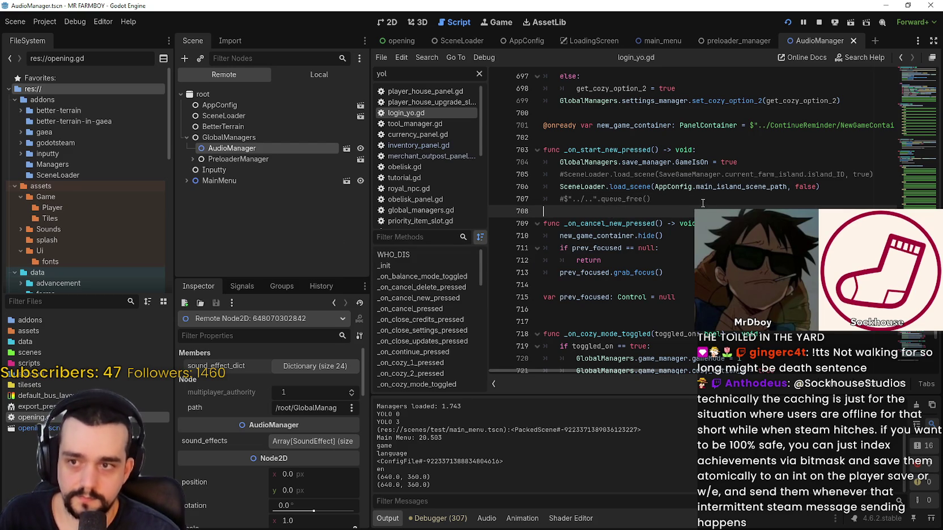
click(818, 22)
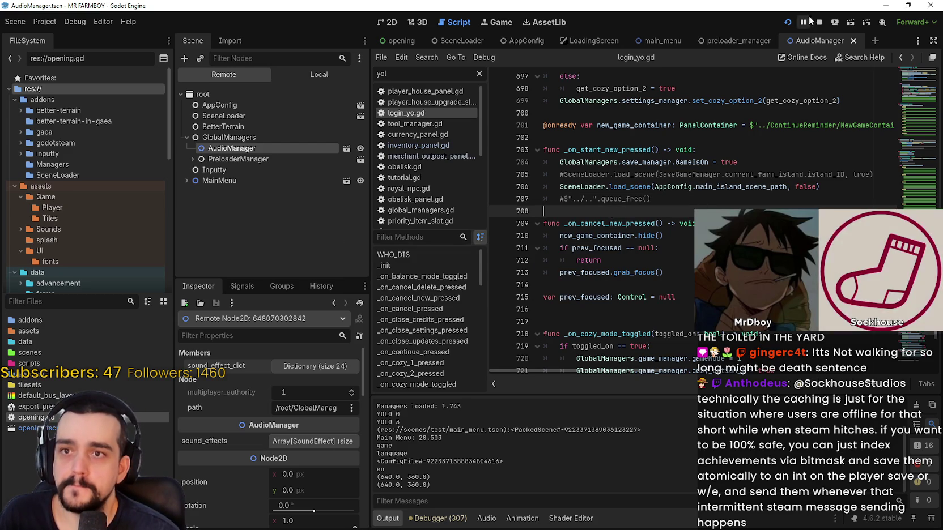
click(786, 24)
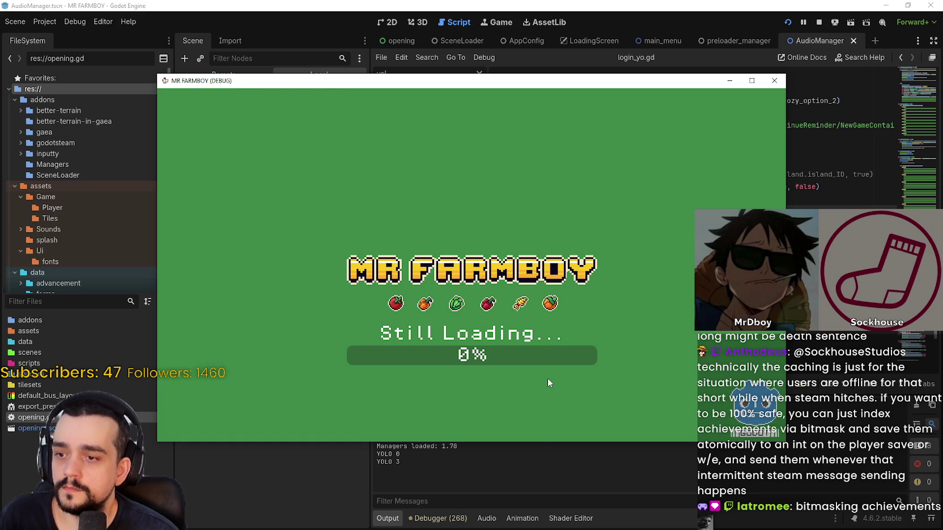
drag(476, 80, 546, 32)
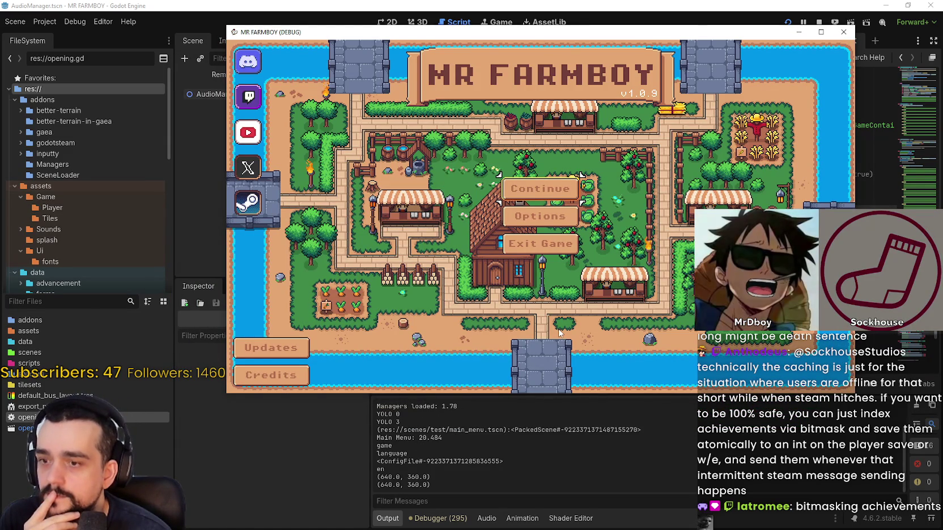
click(549, 219)
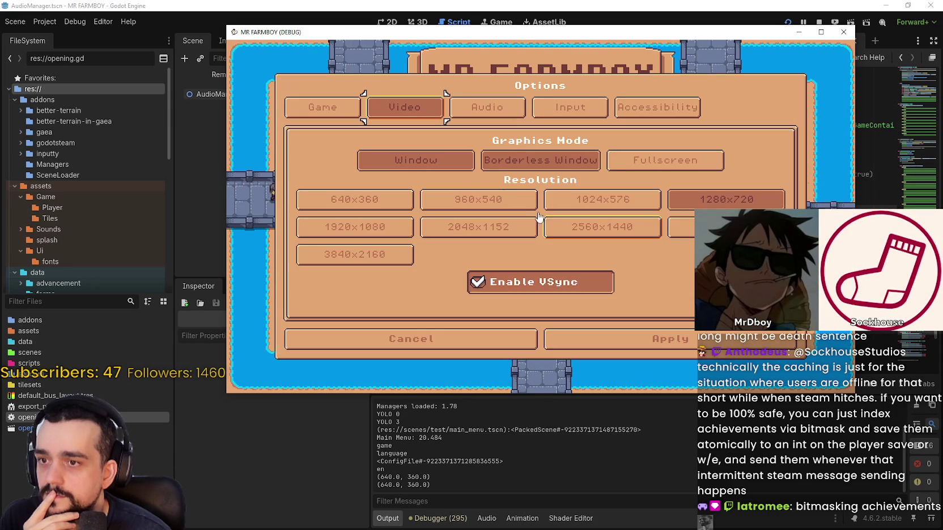
click(479, 161)
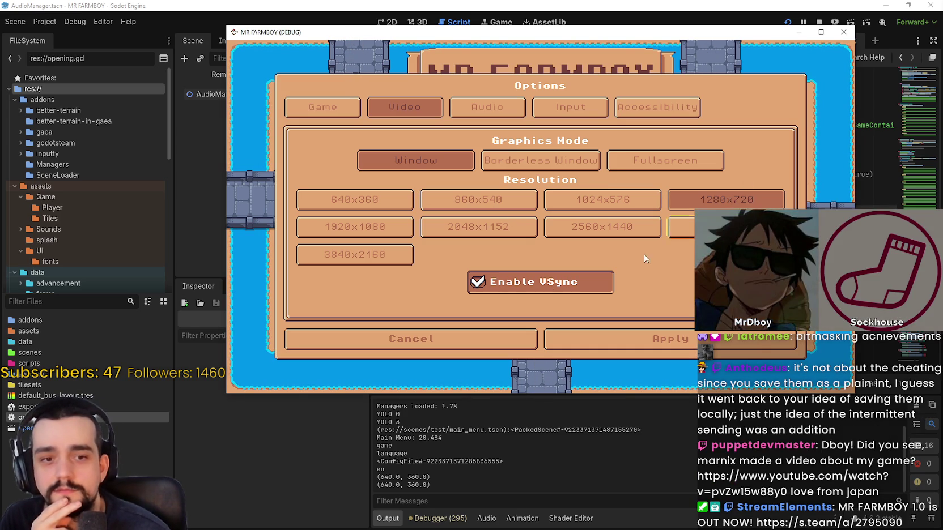
click(645, 346)
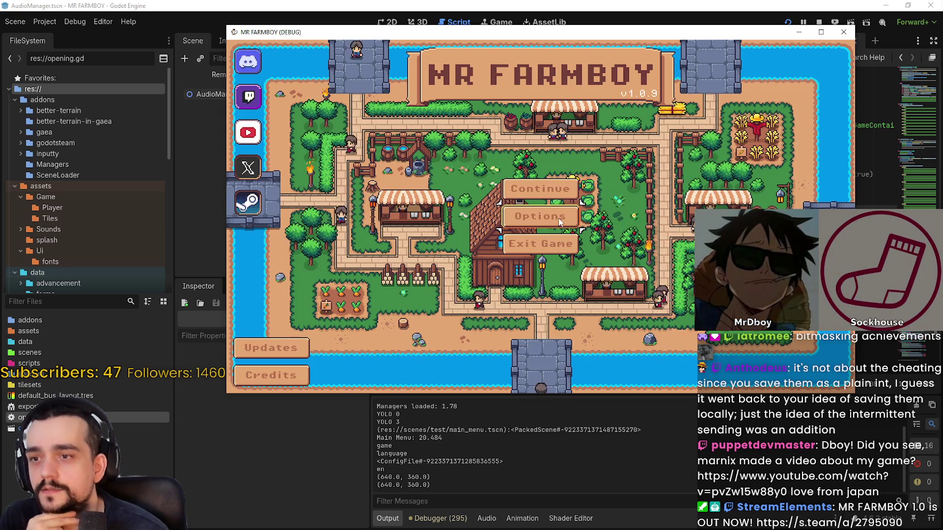
- Start a new game via Continue, Create Save, Next and Start, then dismiss the King's letter
click(547, 191)
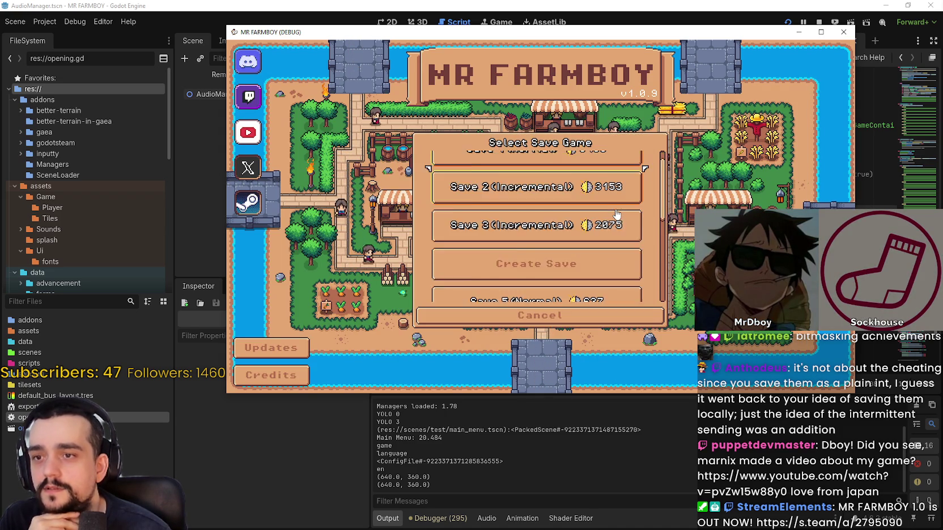
scroll(586, 245, down, 1)
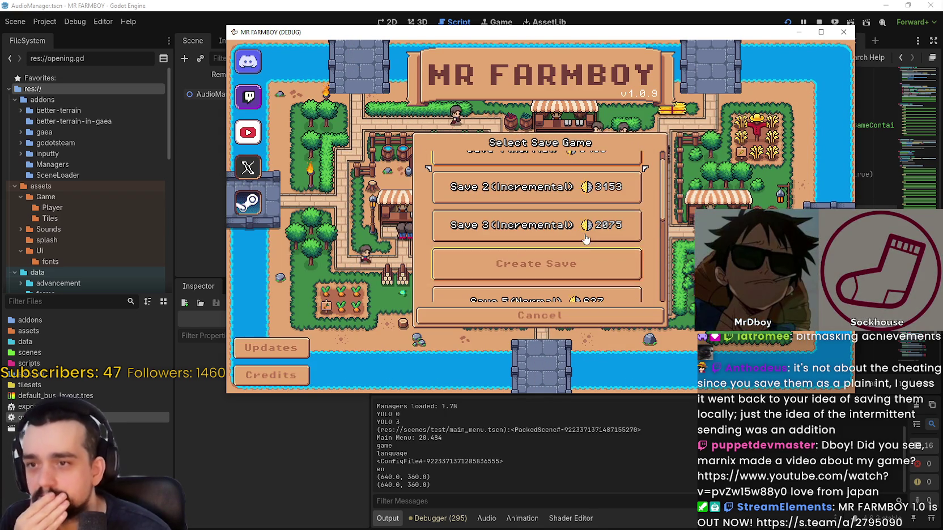
click(517, 221)
click(495, 316)
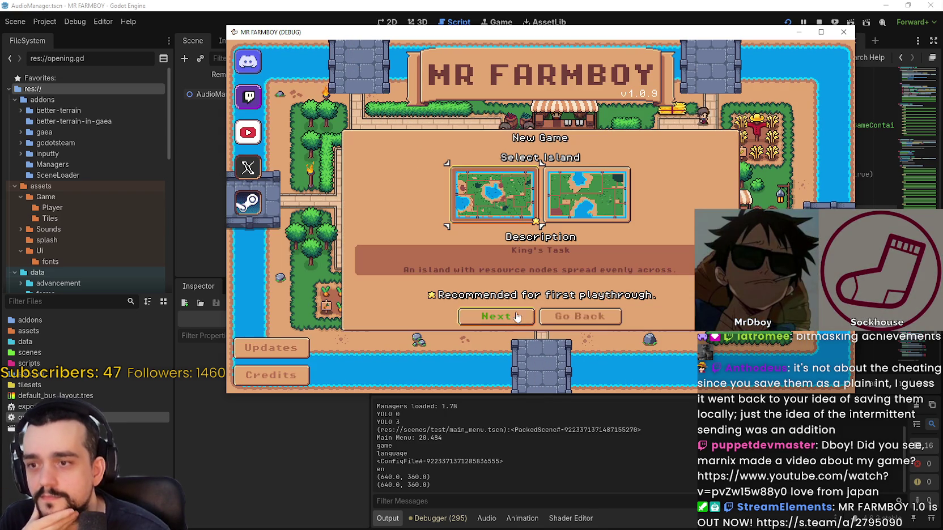
key(Return)
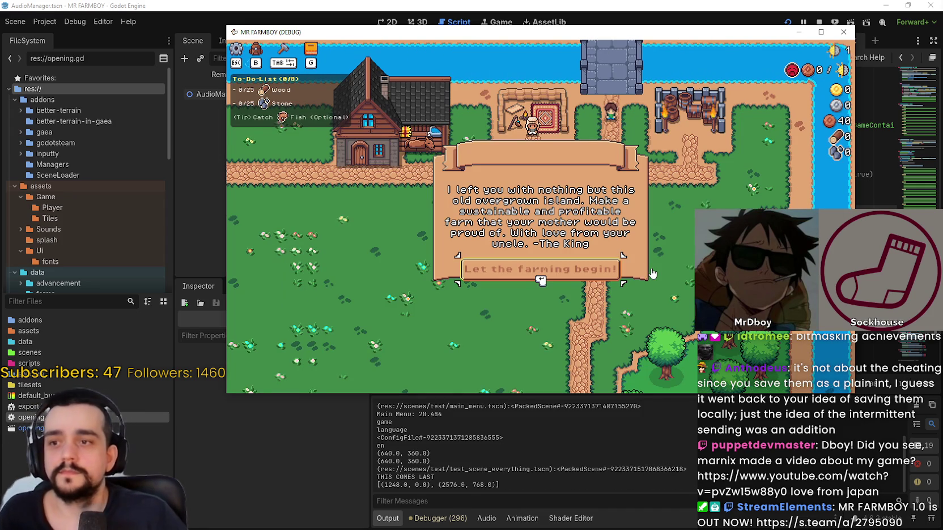
click(541, 273)
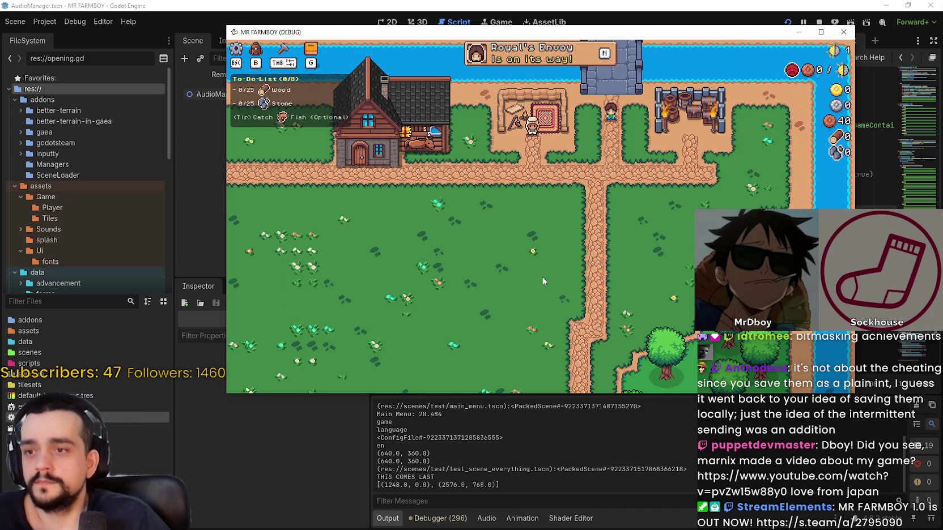
- Stop the debug run and return to editing login_yo.gd
click(818, 21)
click(629, 260)
text(return)
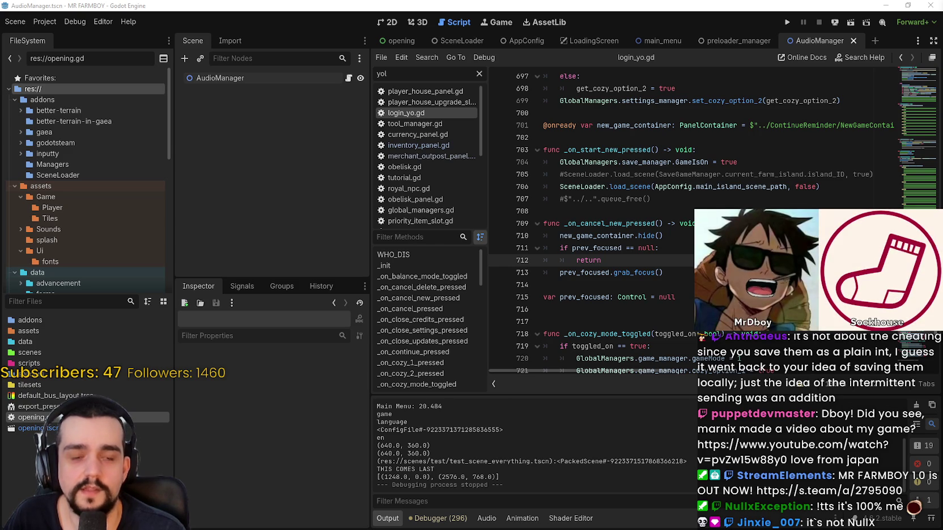
click(662, 210)
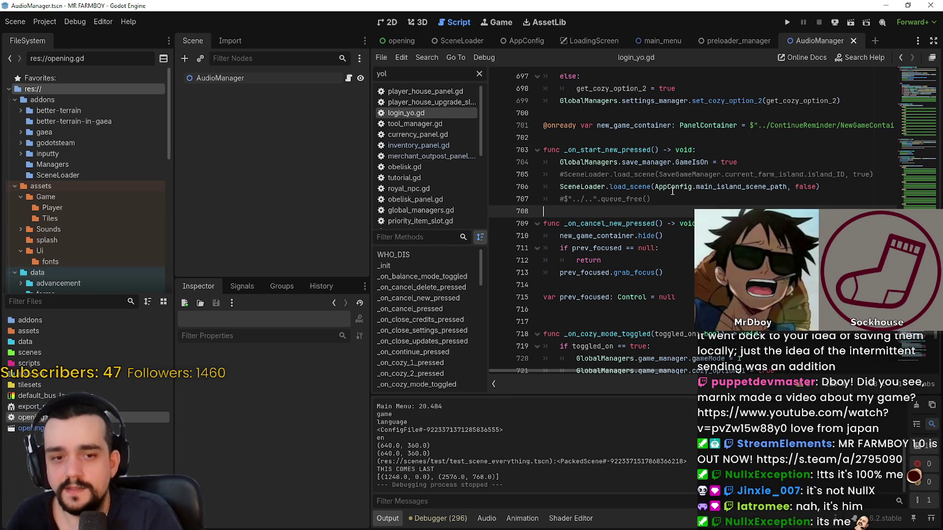
click(659, 322)
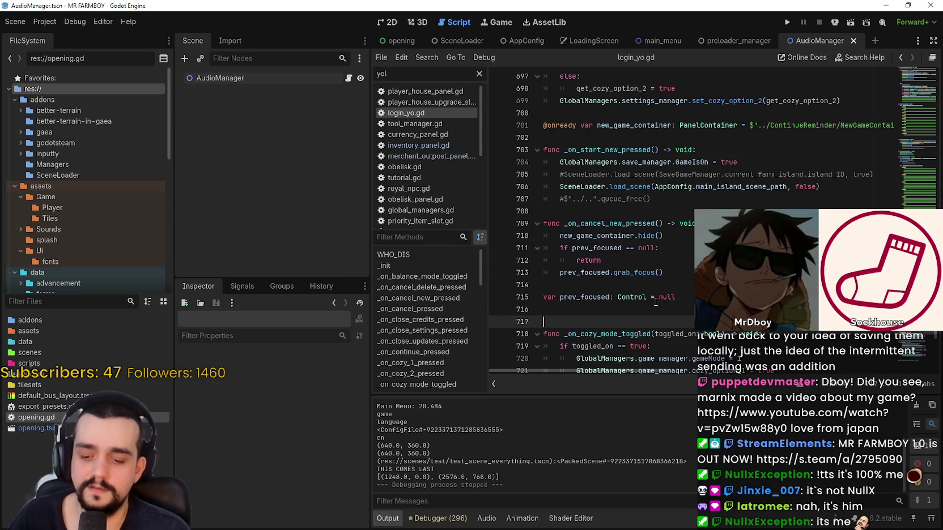
scroll(628, 271, up, 5)
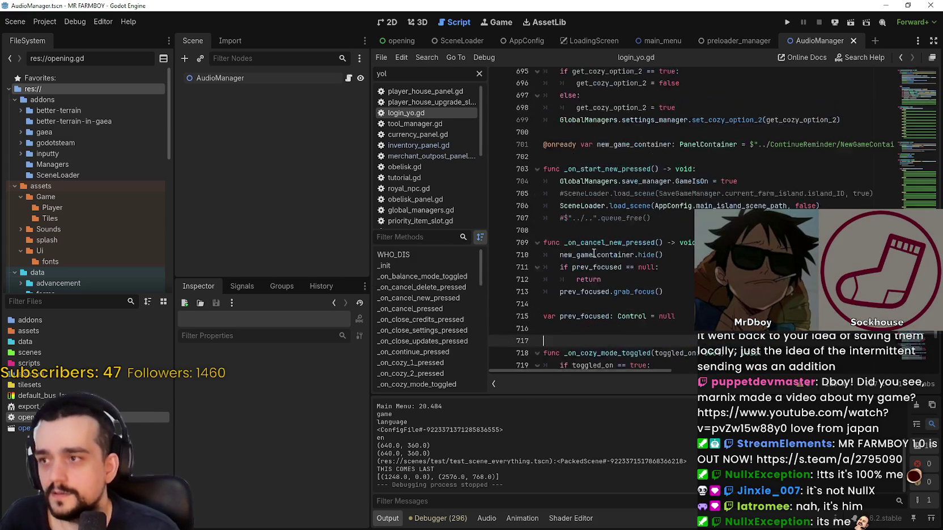
scroll(645, 264, down, 10)
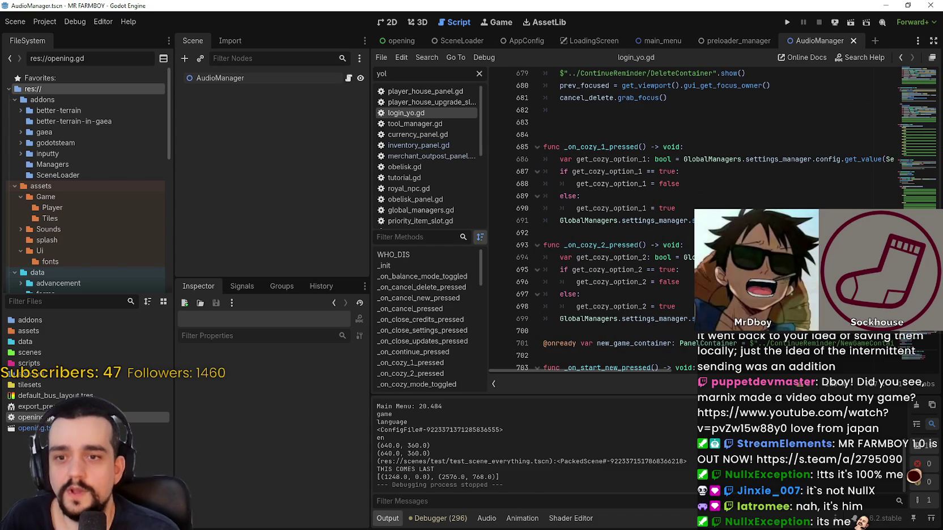
scroll(691, 181, up, 2)
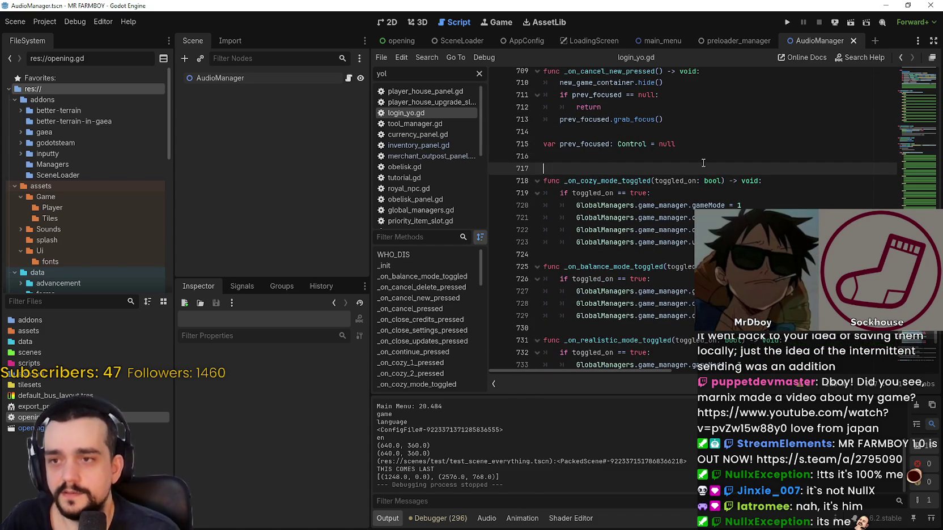
click(691, 182)
click(691, 173)
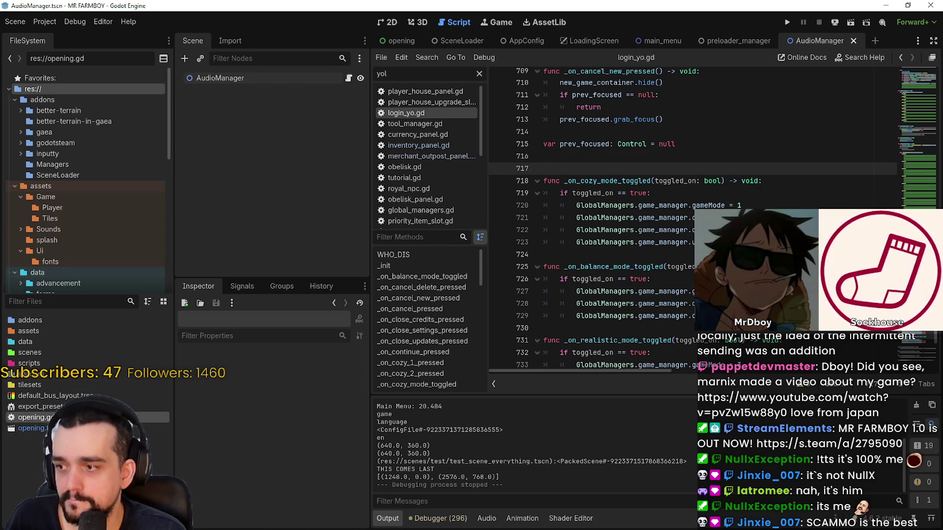
scroll(127, 245, down, 5)
scroll(127, 244, down, 5)
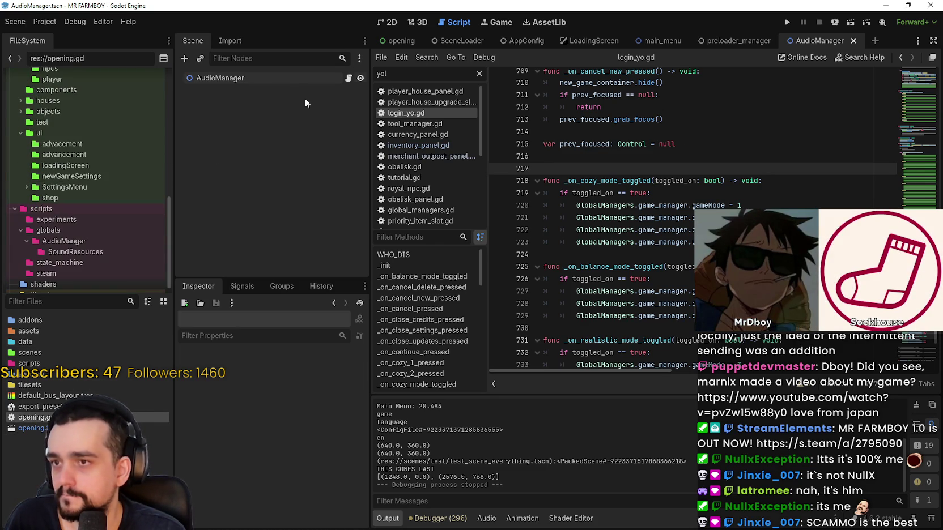
- Show the AudioManager scene in the 2D view, zoom and pan it, then switch to Steam
click(387, 23)
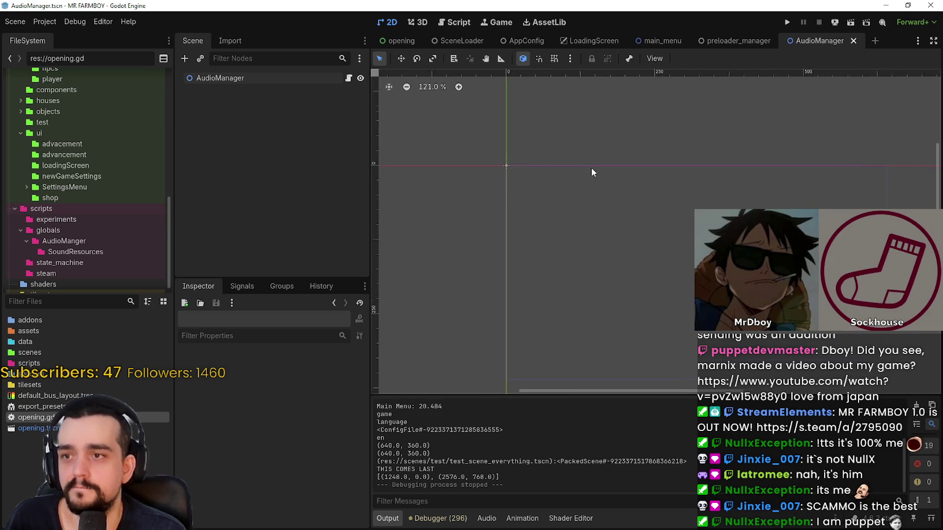
scroll(792, 134, up, 1)
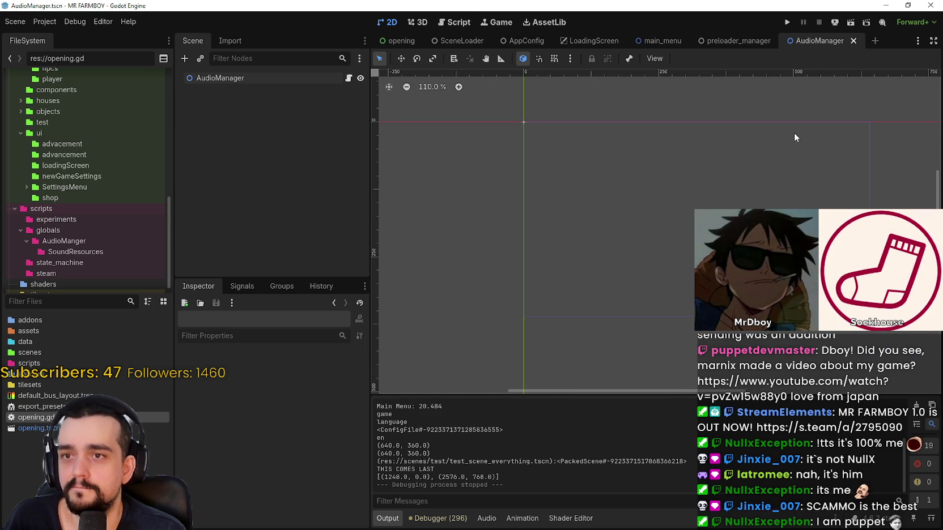
scroll(709, 176, up, 3)
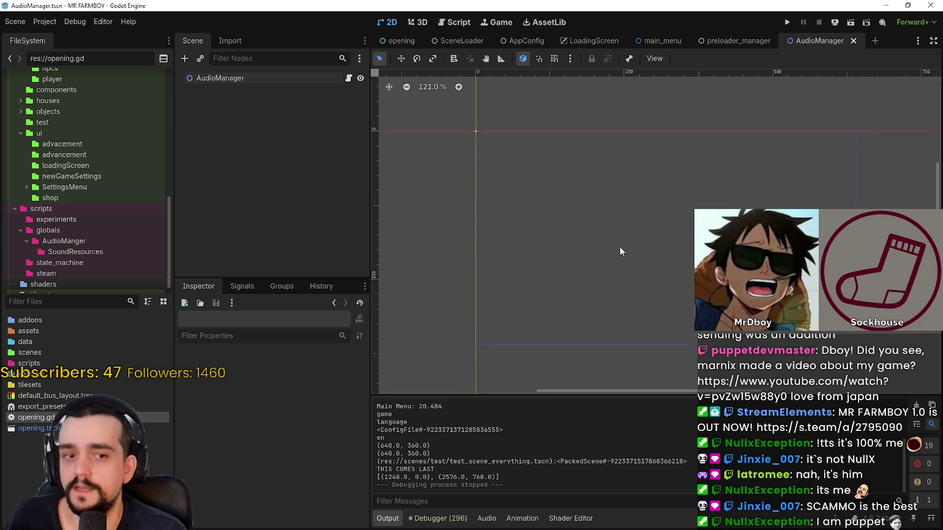
scroll(655, 222, right, 2)
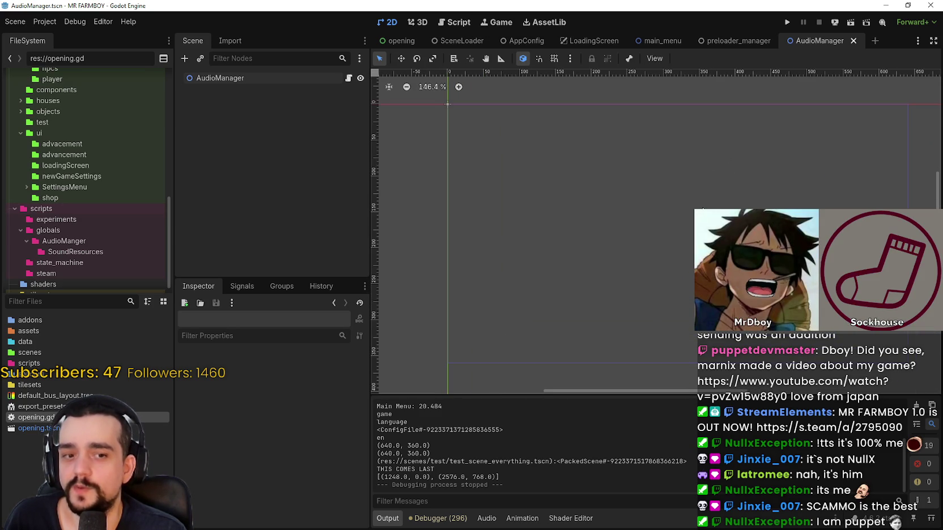
scroll(702, 206, right, 1)
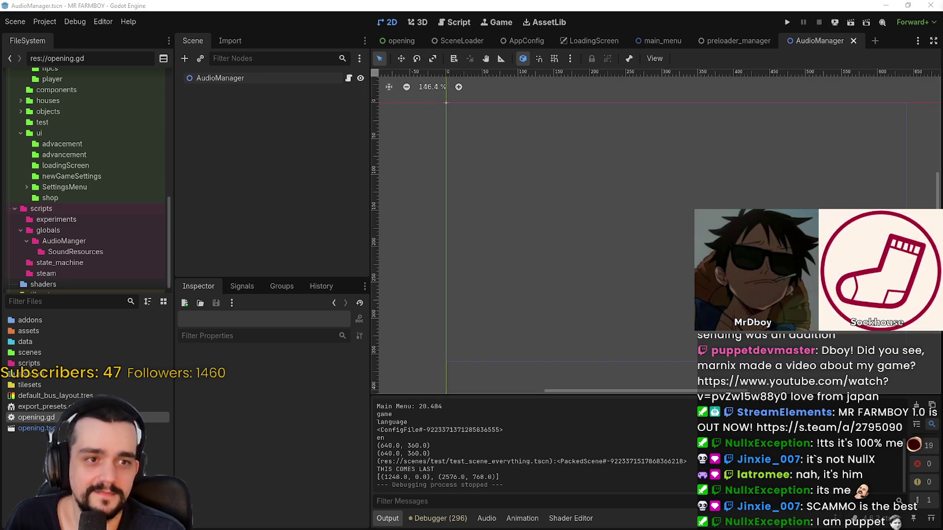
key(alt+Tab)
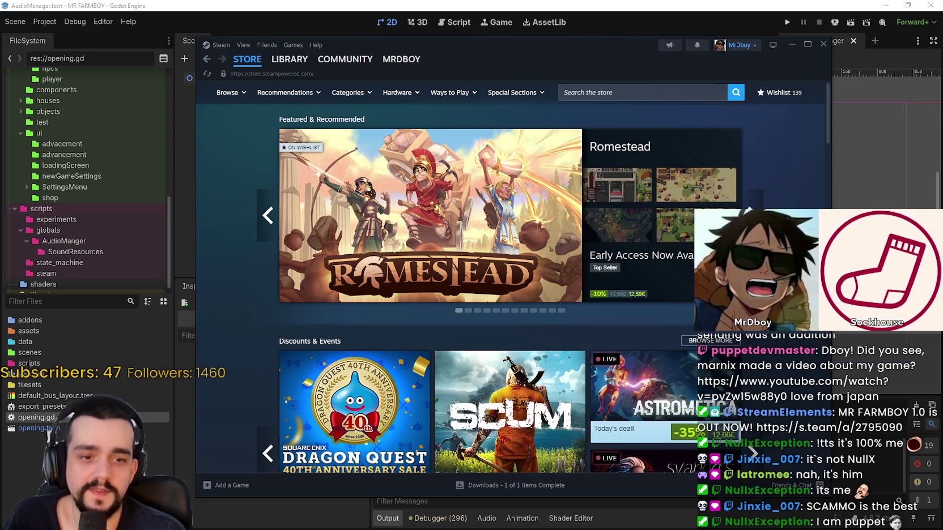
- Minimize the Steam store window to bring the Godot editor back
click(725, 5)
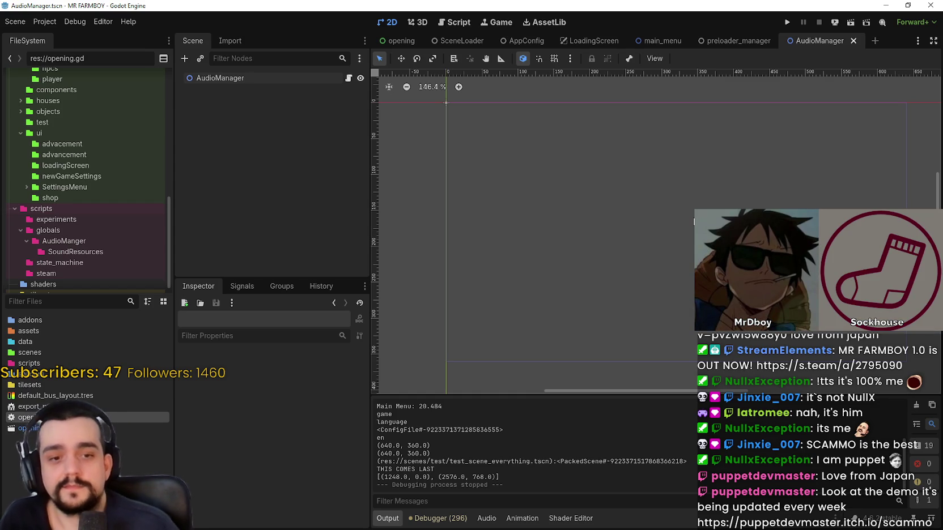
scroll(649, 234, down, 1)
scroll(644, 229, up, 1)
scroll(643, 235, down, 1)
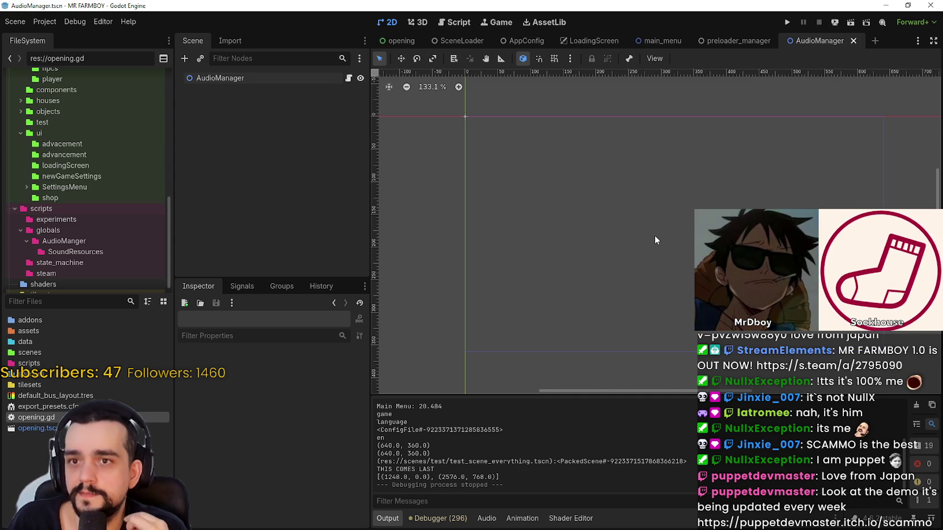
scroll(689, 175, down, 1)
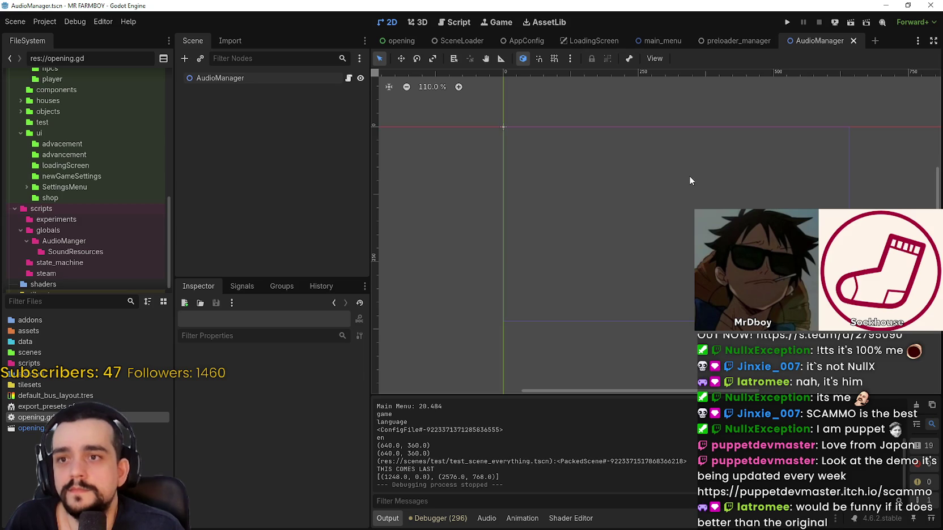
scroll(690, 180, up, 1)
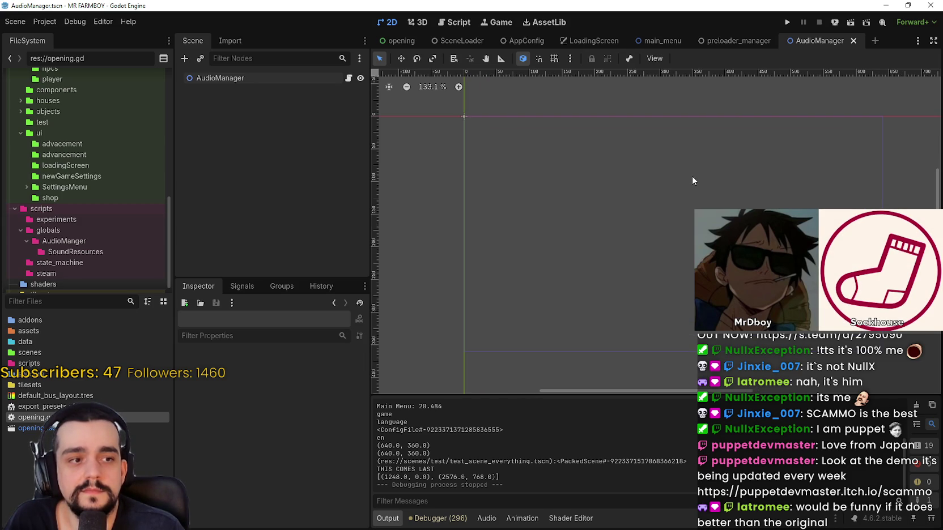